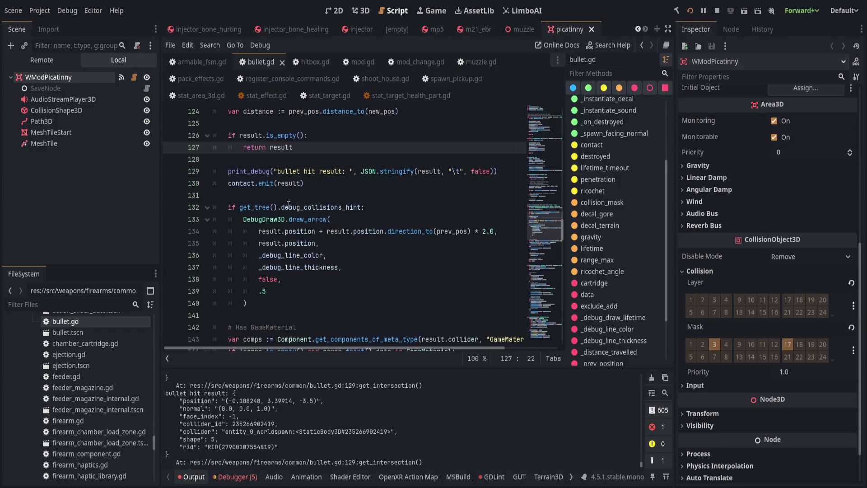
# Show the mp5 scene in the 3D editor and orbit to a side view of the gun.
pyautogui.click(361, 10)
pyautogui.click(436, 29)
pyautogui.scroll(1, 381, 145)
pyautogui.moveTo(381, 145); pyautogui.dragTo(182, 142)
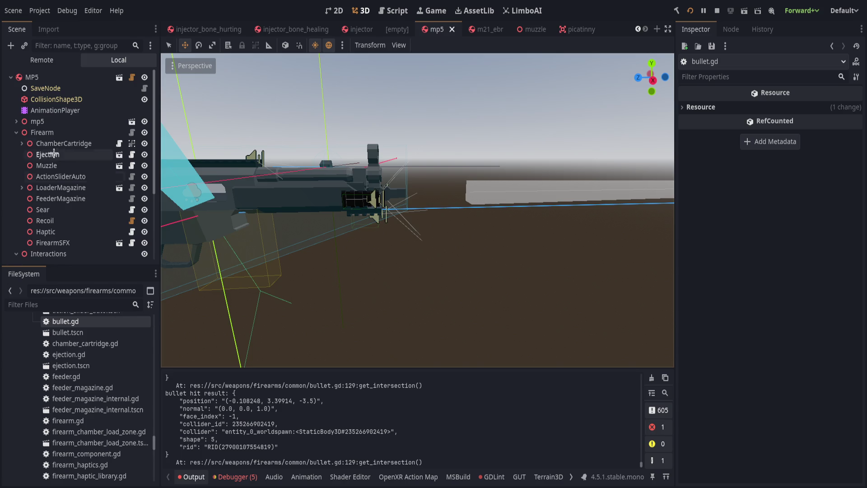
# Move the Firearm's Muzzle node to Z −0.23, save the mp5 scene, and zoom in on the gun.
pyautogui.click(42, 132)
pyautogui.click(46, 166)
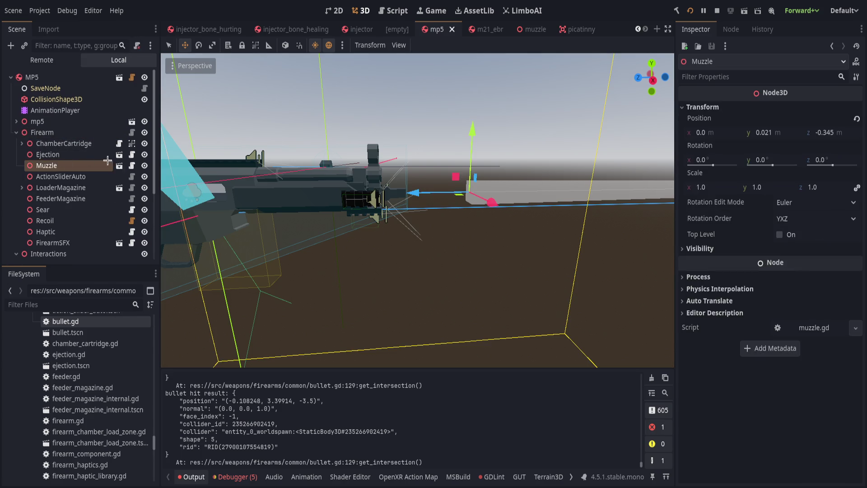
pyautogui.moveTo(398, 195)
pyautogui.mouseDown()
pyautogui.moveTo(330, 198)
pyautogui.moveTo(355, 179)
pyautogui.mouseUp()
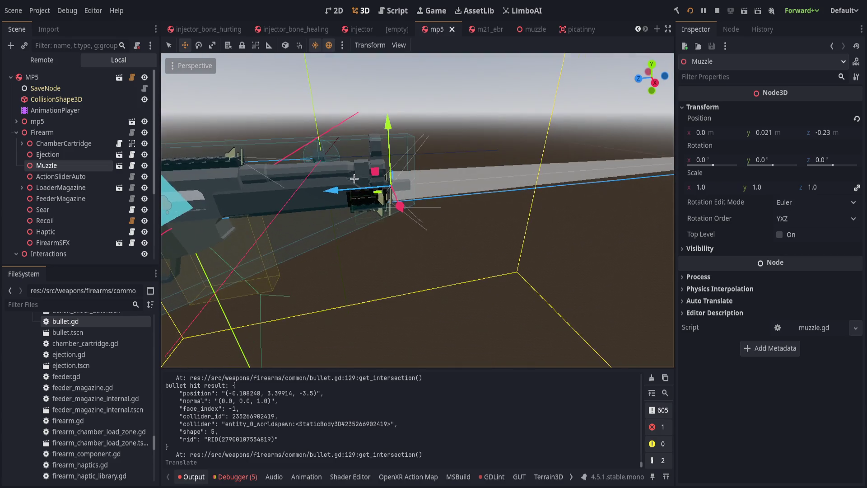
pyautogui.hotkey('ctrl', 's')
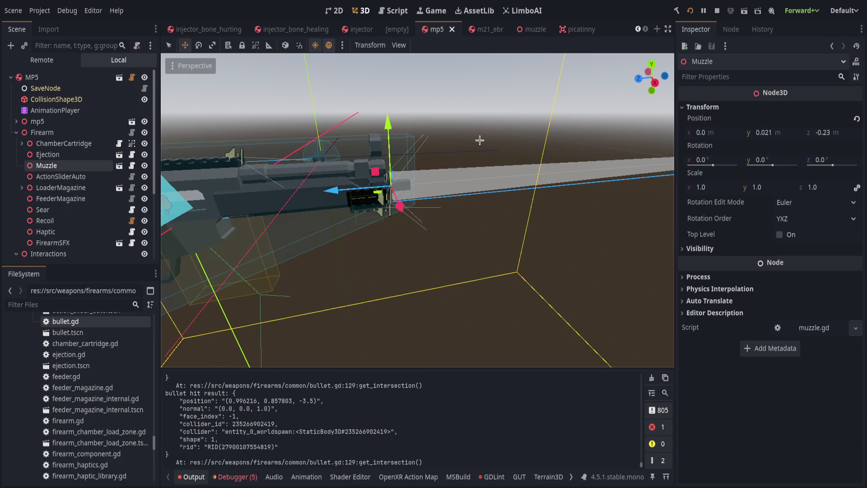
pyautogui.scroll(3, 479, 140)
pyautogui.moveTo(486, 215)
pyautogui.mouseDown()
pyautogui.moveTo(332, 190)
pyautogui.moveTo(414, 329)
pyautogui.moveTo(429, 227)
pyautogui.mouseUp()
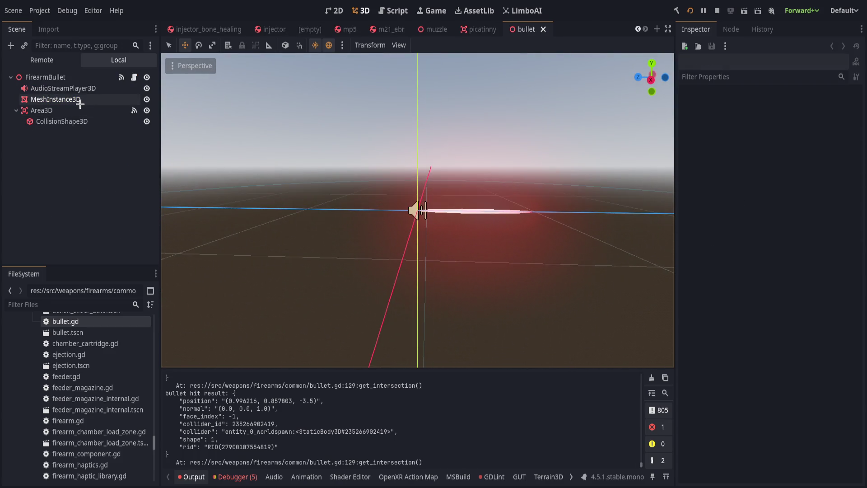
# Inspect the FirearmBullet, AudioStreamPlayer3D and MeshInstance3D nodes and orbit around the bullet.
pyautogui.click(78, 79)
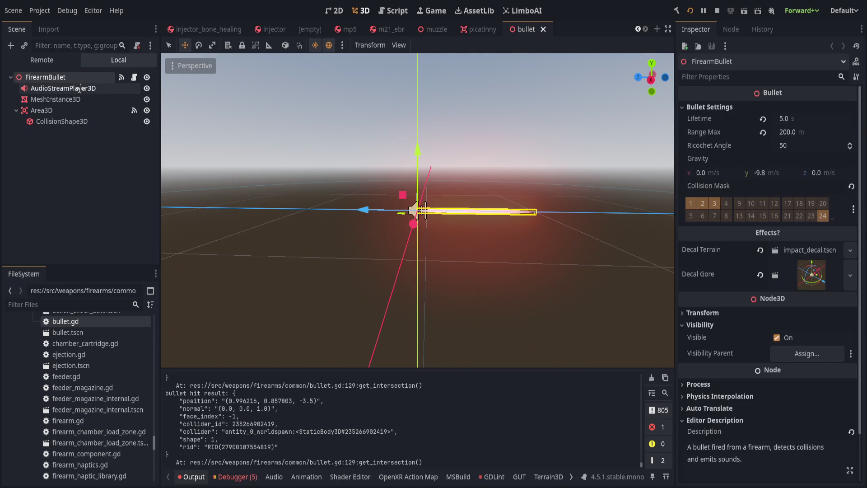
pyautogui.click(81, 88)
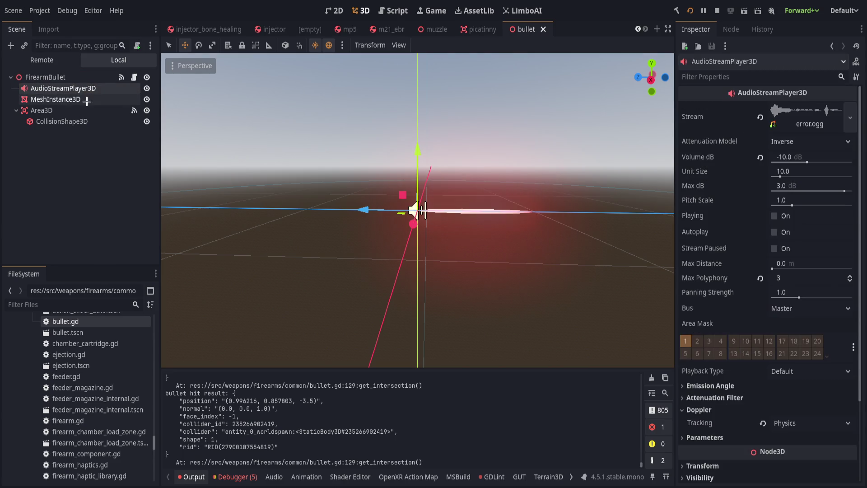
pyautogui.click(86, 100)
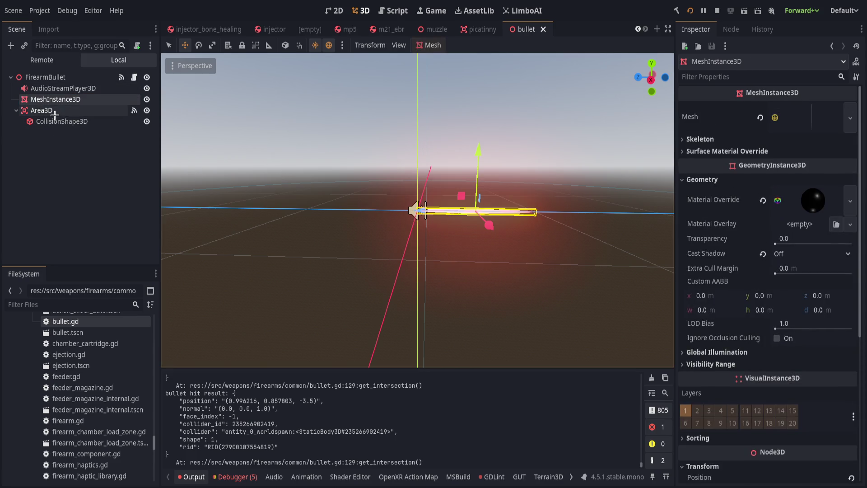
pyautogui.moveTo(287, 155)
pyautogui.mouseDown()
pyautogui.moveTo(561, 242)
pyautogui.moveTo(503, 229)
pyautogui.mouseUp()
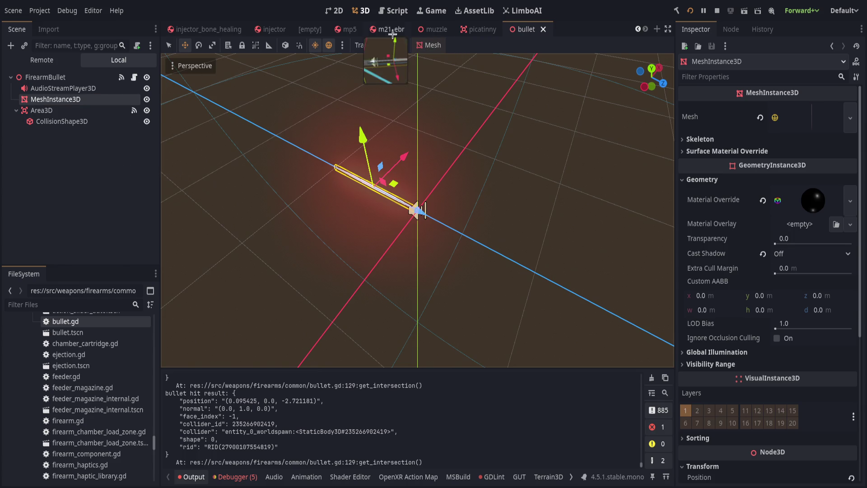
pyautogui.click(430, 33)
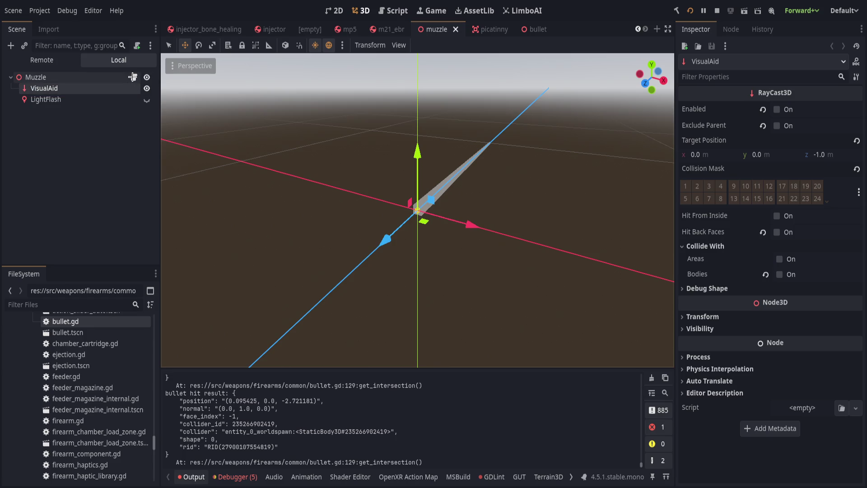
# Select the Muzzle node, glance at its Transform, and open muzzle.gd at line 36's Bullet.create call.
pyautogui.click(122, 78)
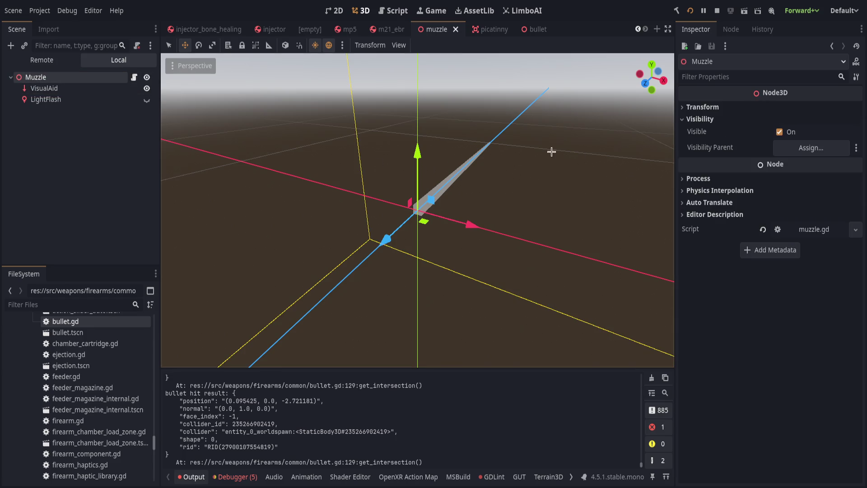
pyautogui.click(701, 106)
pyautogui.click(700, 107)
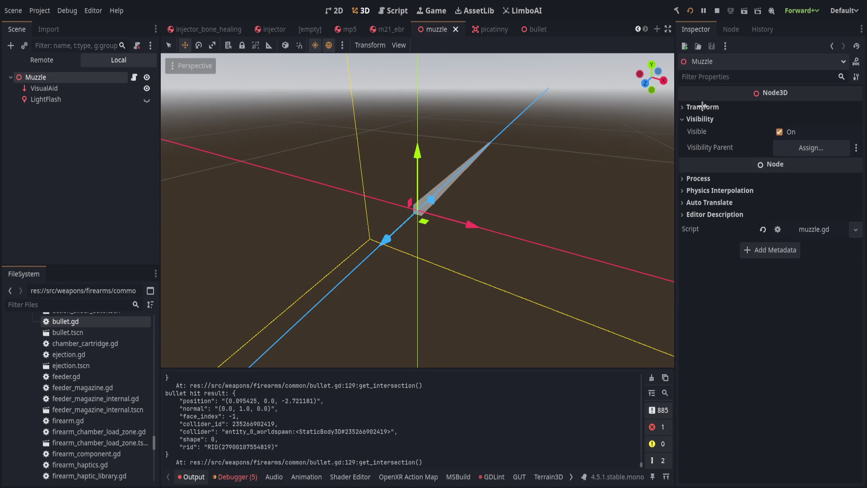
pyautogui.click(134, 74)
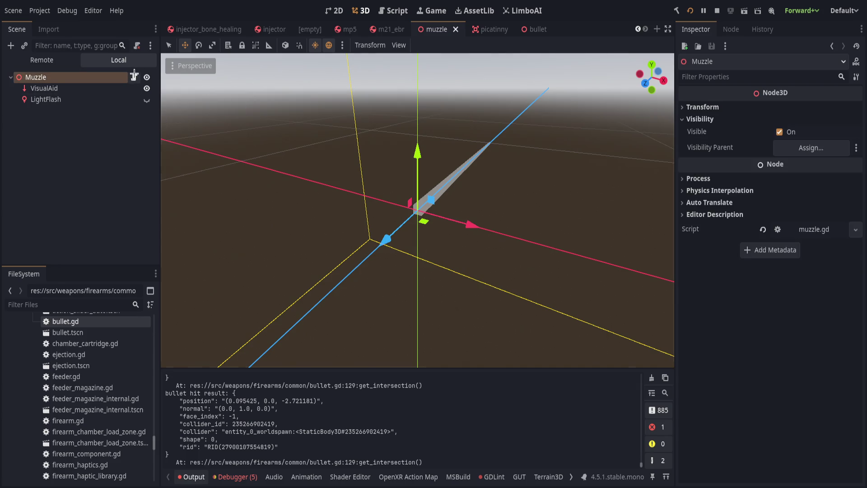
pyautogui.scroll(5, 334, 176)
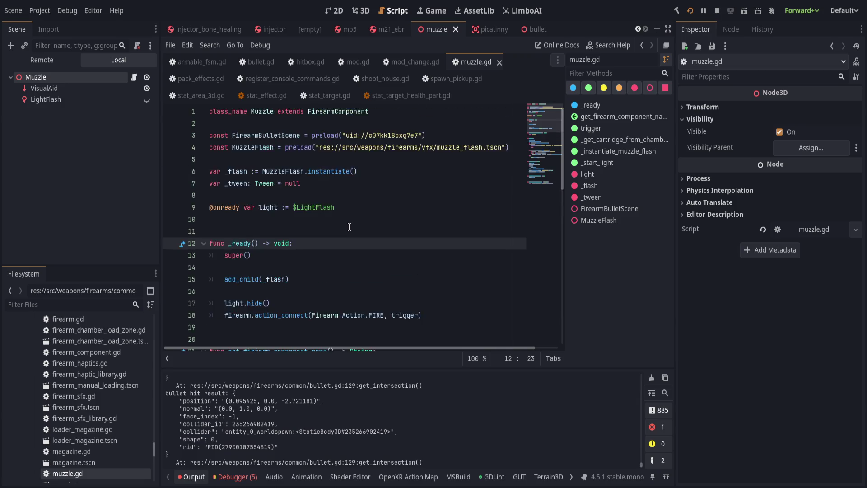
pyautogui.scroll(-5, 350, 227)
pyautogui.scroll(-3, 353, 229)
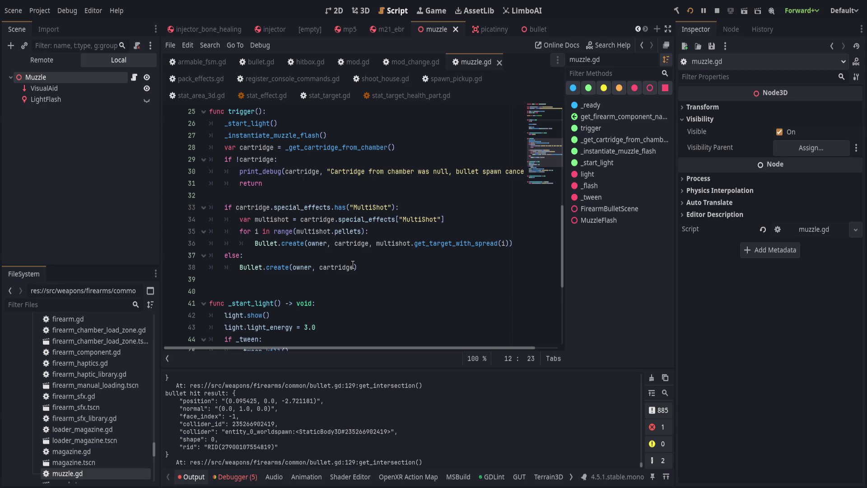
pyautogui.click(306, 244)
# Change line 36 to call Bullet.create_at and append a global_transform argument.
pyautogui.write('_at')
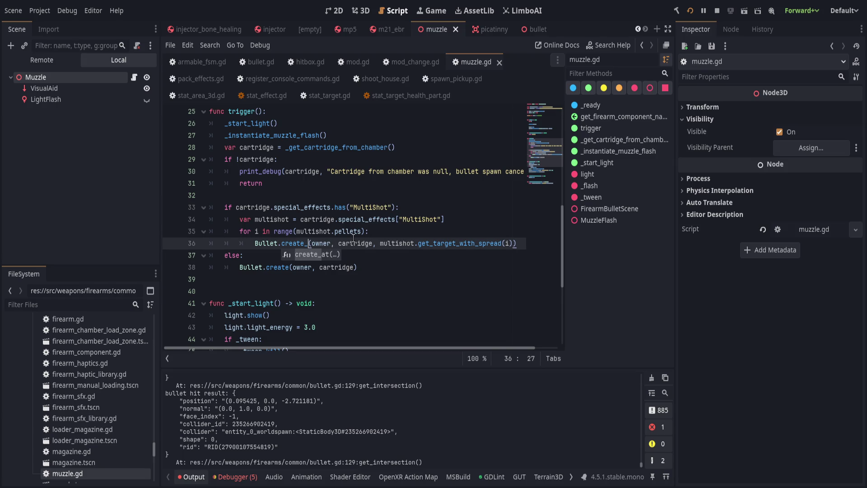
pyautogui.press('Right')
pyautogui.press('Right')
pyautogui.press('Right')
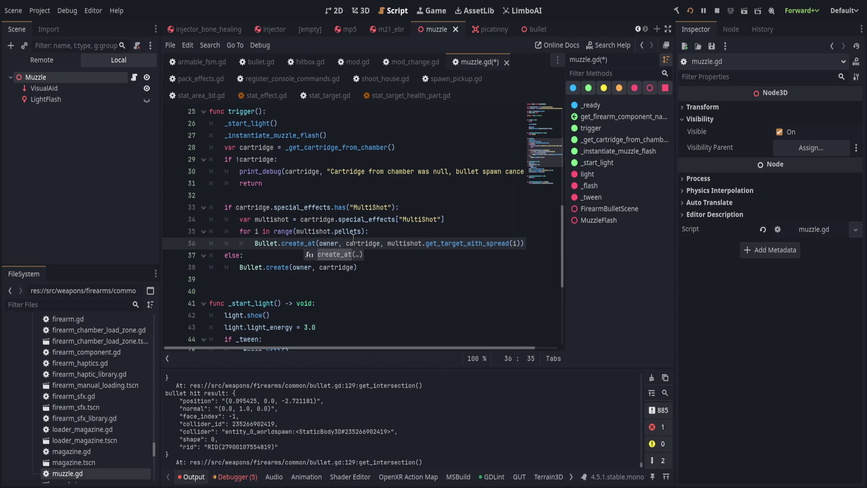
pyautogui.press('BackSpace')
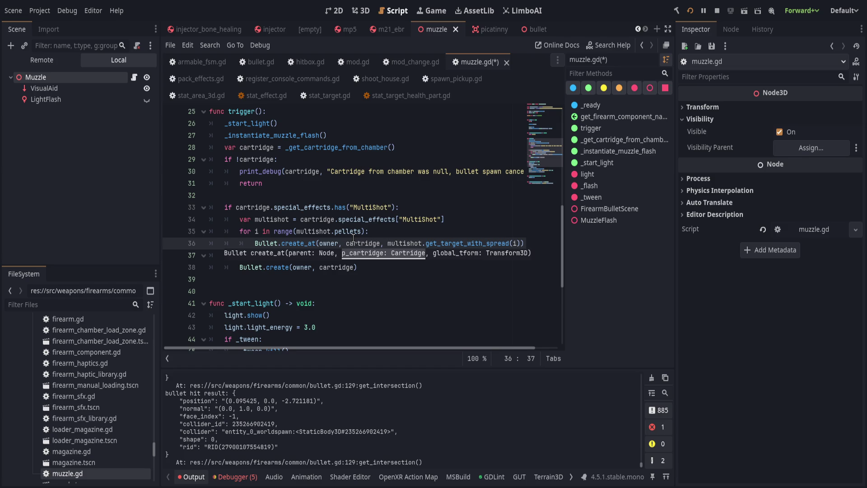
pyautogui.press('End')
pyautogui.write(', global_p')
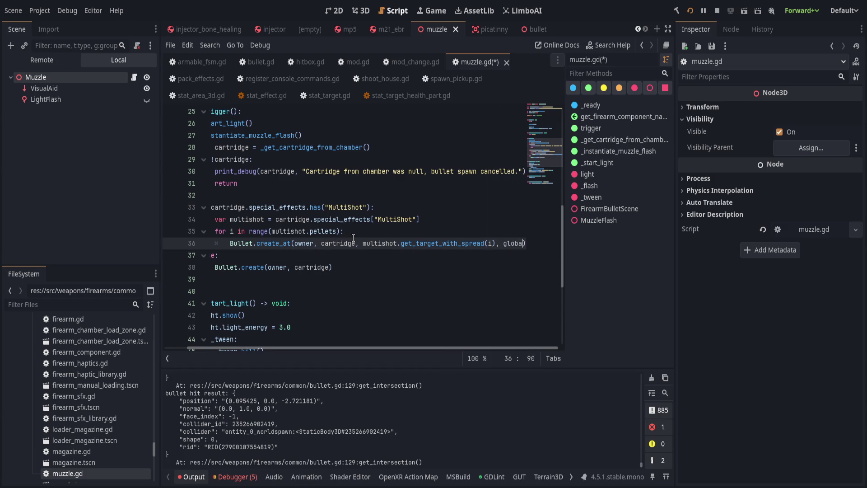
pyautogui.press('BackSpace')
pyautogui.write('tran')
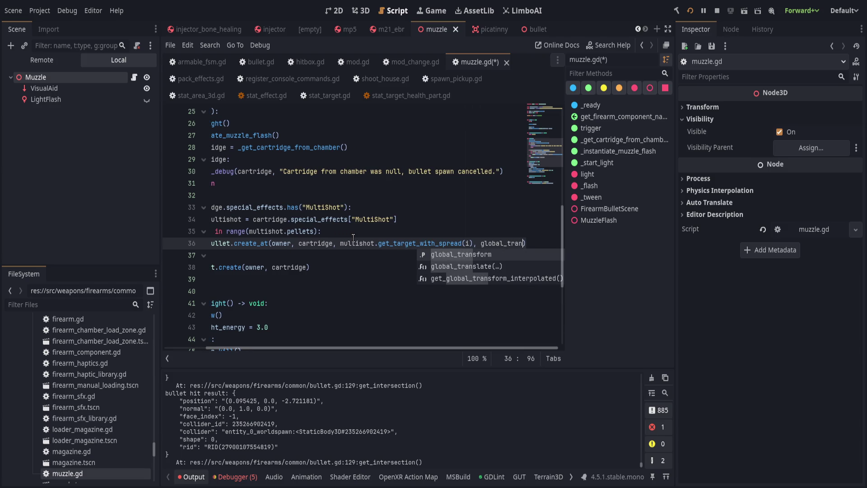
pyautogui.press('Return')
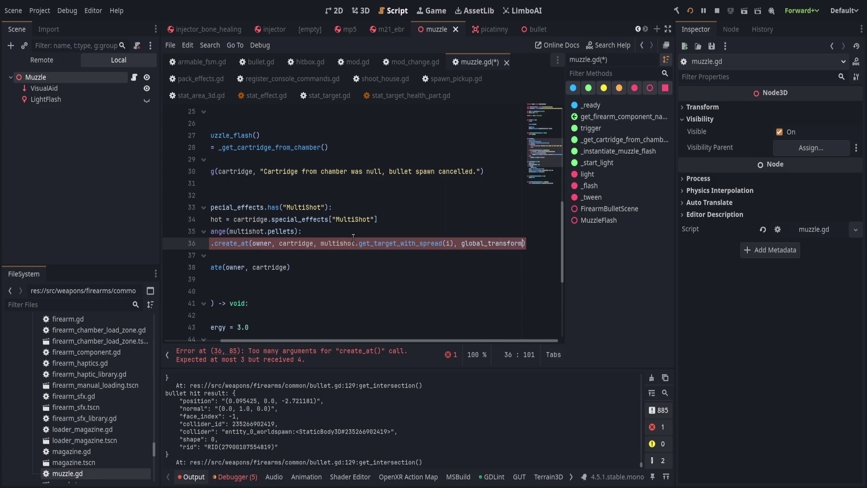
# Step back through line 36's arguments and widen the code editor past the Inspector.
pyautogui.hotkey('ctrl', 'Left')
pyautogui.hotkey('ctrl', 'Left')
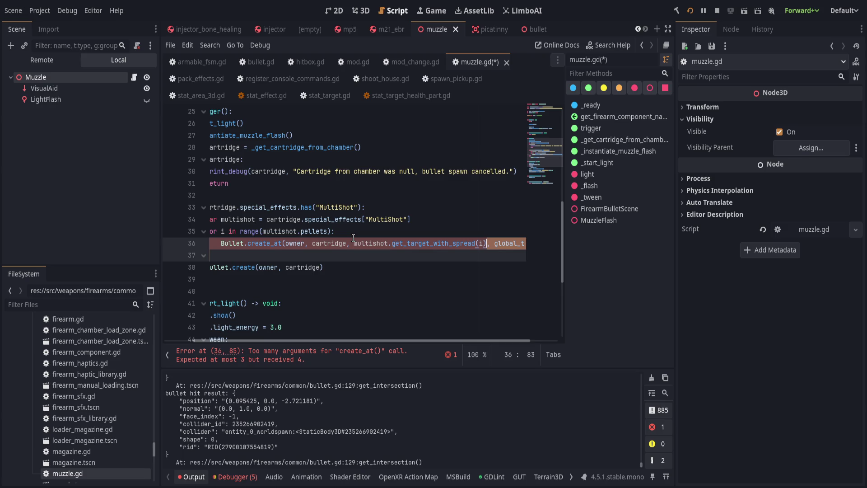
pyautogui.hotkey('ctrl', 'Left')
pyautogui.hotkey('ctrl', 'Left')
pyautogui.hotkey('ctrl', 'Left')
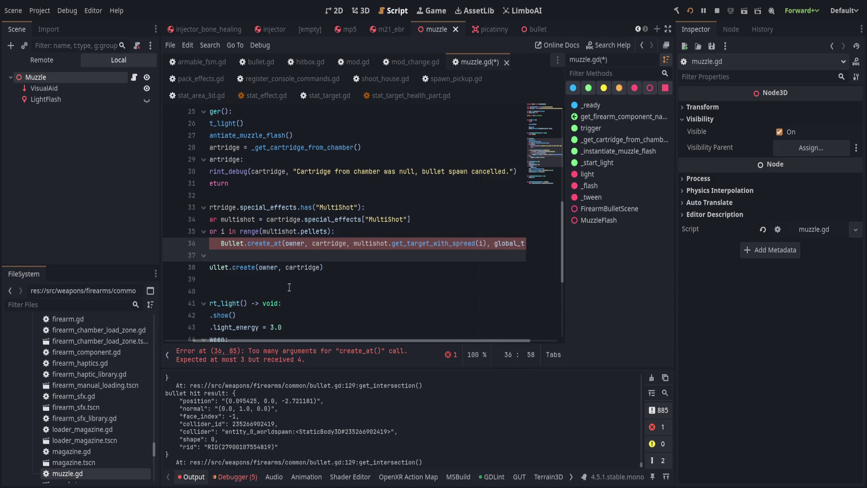
pyautogui.hscroll(-2, 406, 307)
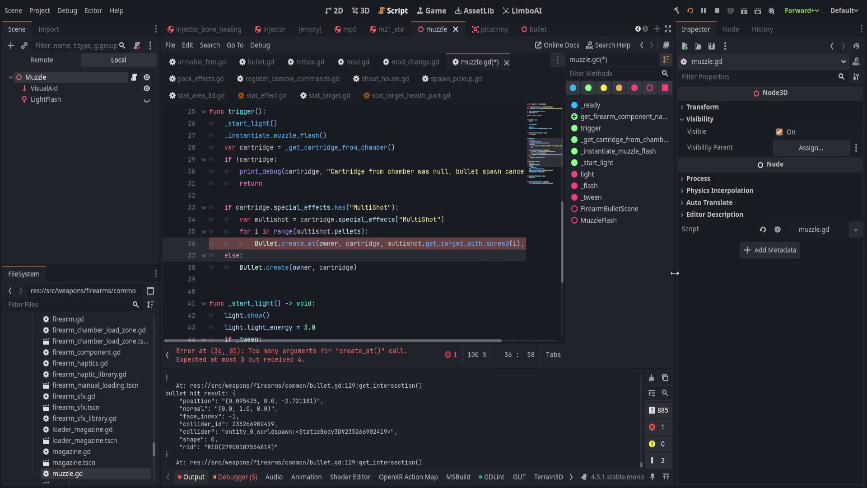
pyautogui.moveTo(674, 273); pyautogui.dragTo(740, 272)
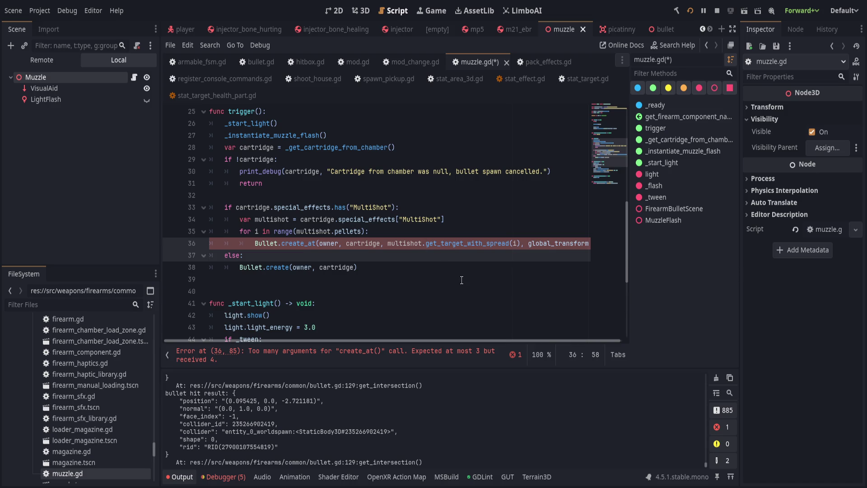
pyautogui.click(267, 244)
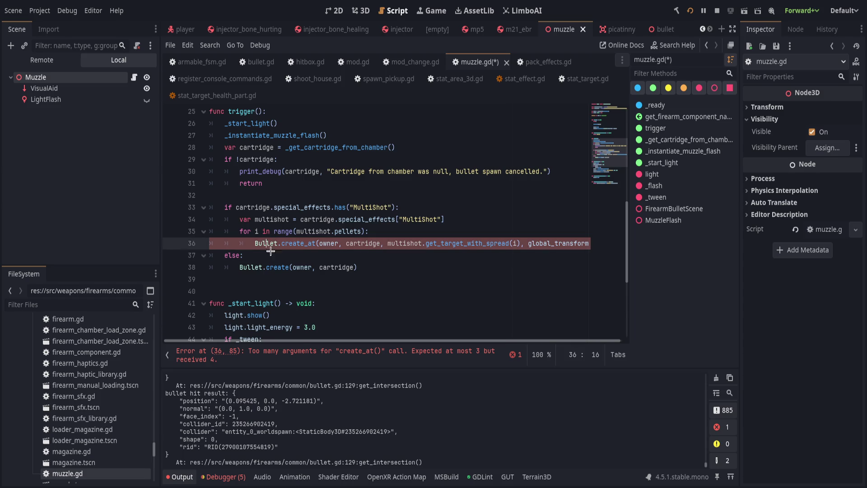
# Switch to bullet.gd and review the create function around lines 65–67.
pyautogui.hotkey('alt', 'Left')
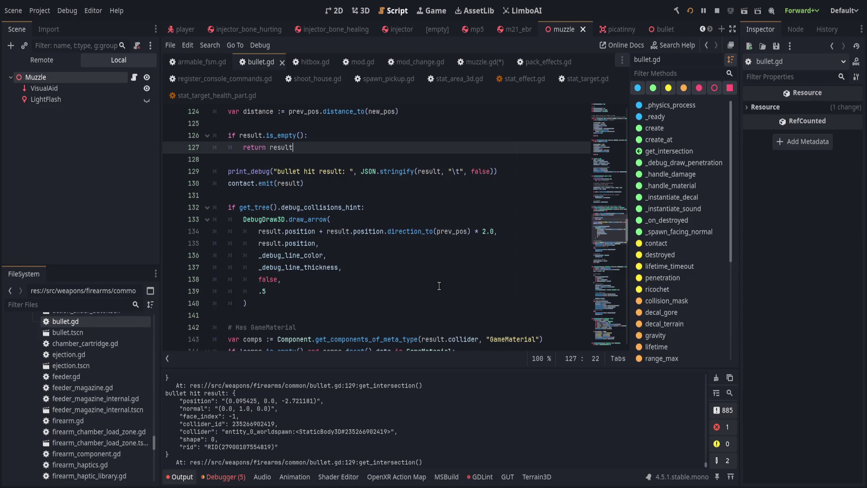
pyautogui.scroll(12, 441, 285)
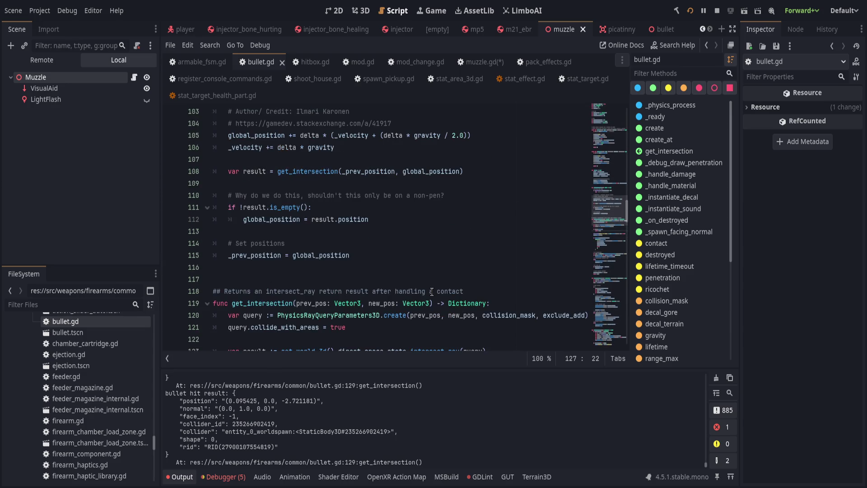
pyautogui.moveTo(615, 182)
pyautogui.mouseDown()
pyautogui.moveTo(616, 112)
pyautogui.moveTo(618, 147)
pyautogui.mouseUp()
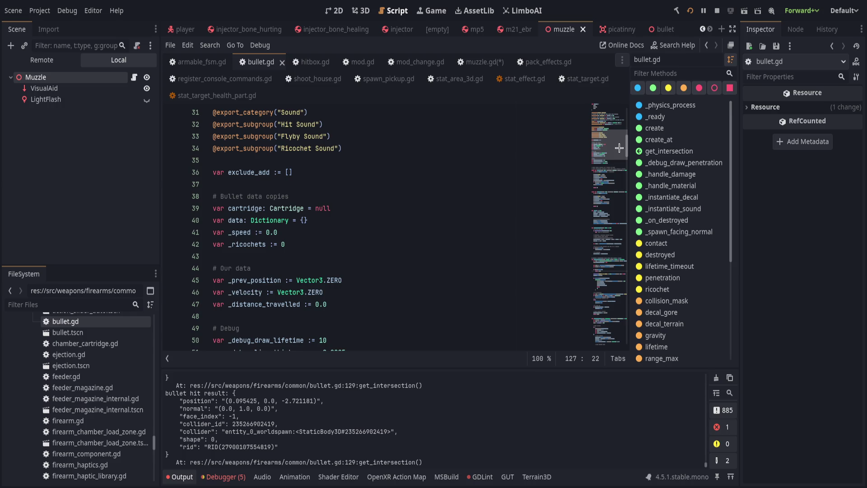
pyautogui.scroll(-7, 370, 267)
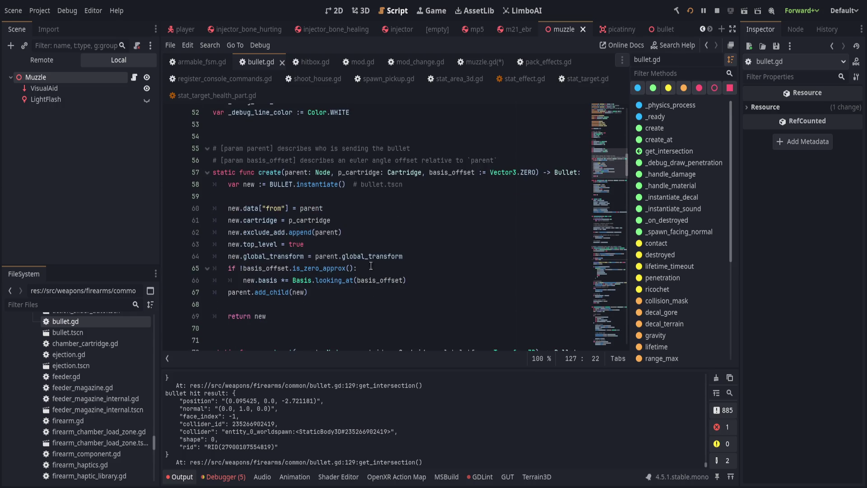
pyautogui.click(371, 268)
pyautogui.click(416, 292)
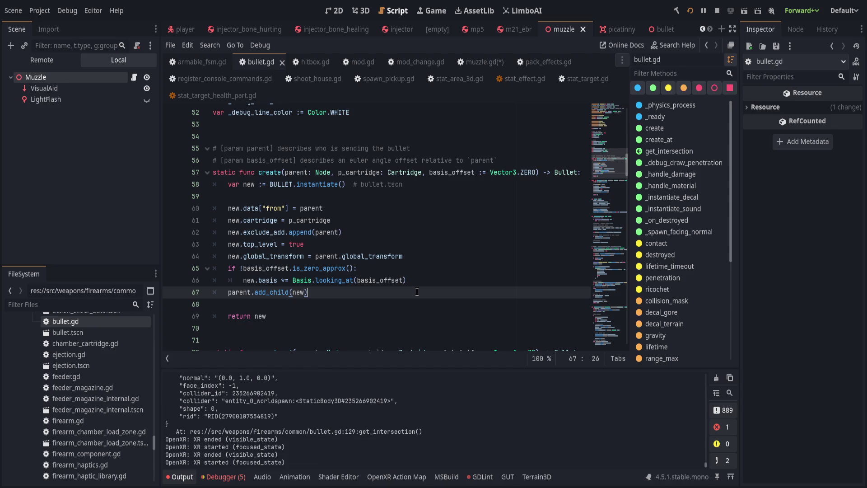
# Check muzzle.gd's create_at error, return to bullet.gd with a narrower left dock, and go to the exclude_add line.
pyautogui.click(486, 61)
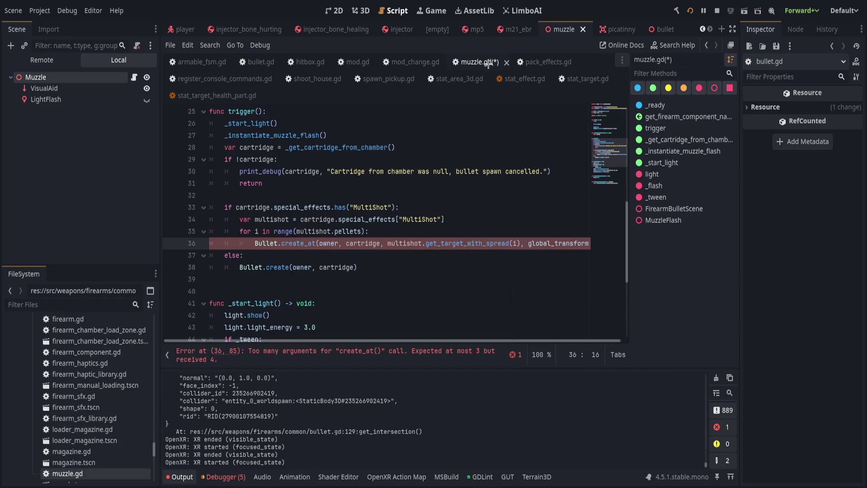
pyautogui.click(342, 183)
pyautogui.click(260, 62)
pyautogui.scroll(2, 497, 222)
pyautogui.scroll(-2, 565, 244)
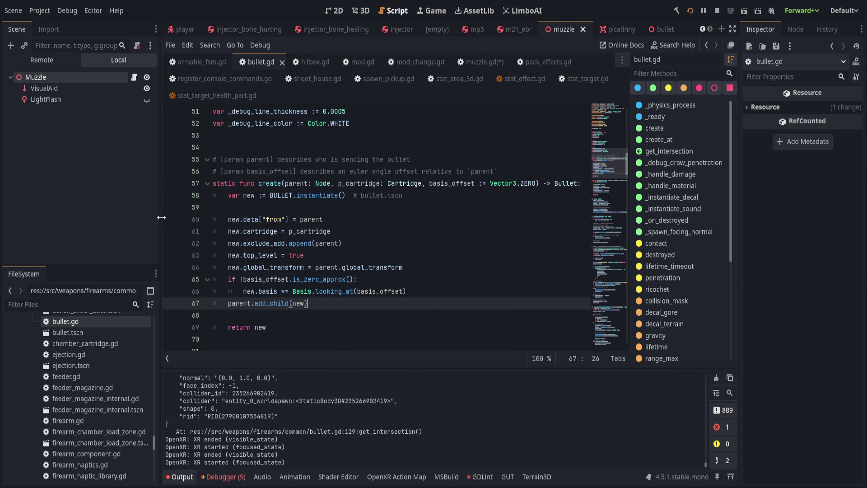
pyautogui.moveTo(161, 217); pyautogui.dragTo(121, 218)
pyautogui.click(289, 242)
pyautogui.click(355, 244)
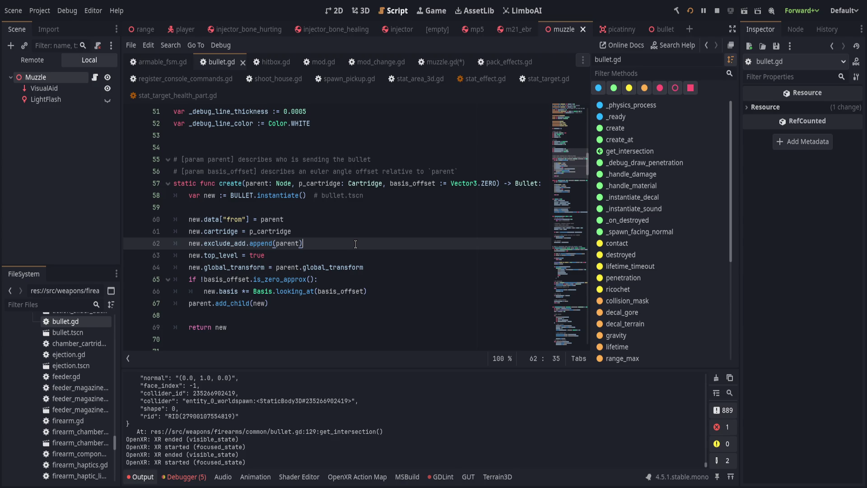
# Add an ', exclude := []' parameter after Vector3.ZERO in create's signature.
pyautogui.scroll(-1, 355, 244)
pyautogui.click(324, 293)
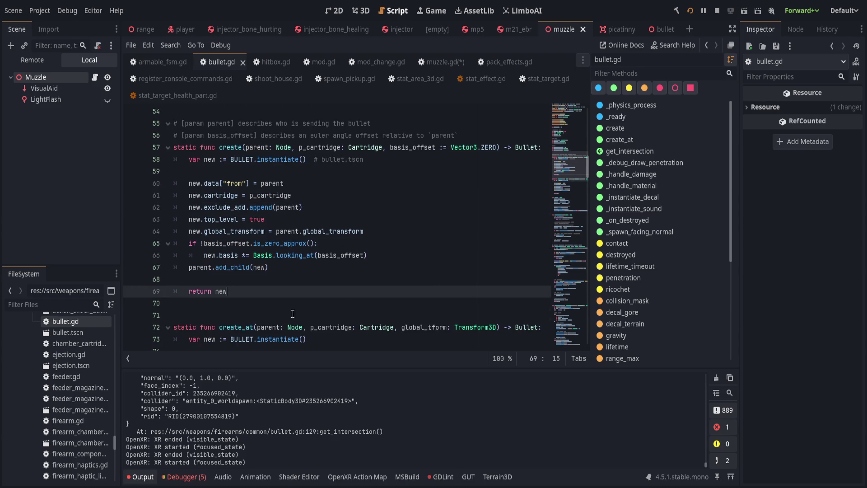
pyautogui.scroll(2, 342, 296)
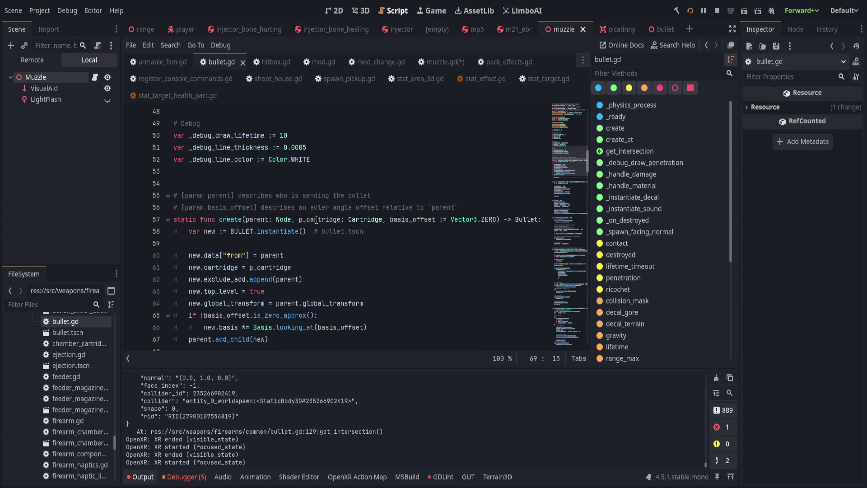
pyautogui.click(497, 219)
pyautogui.write(', exclude')
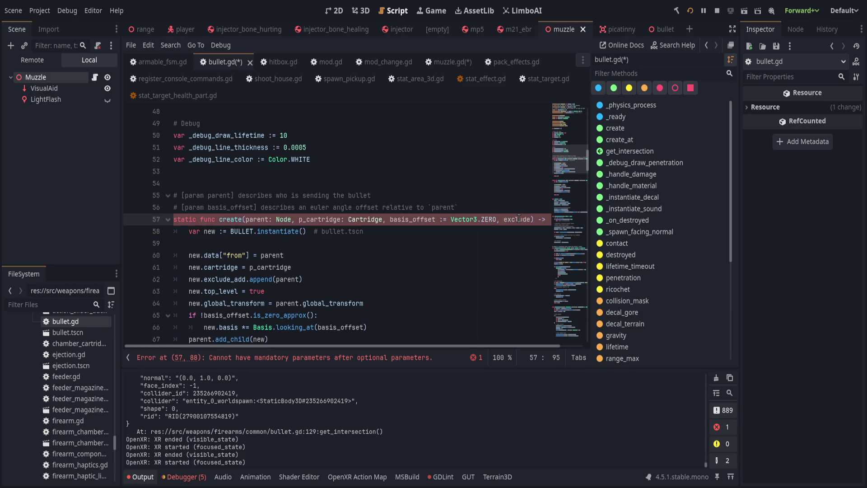
pyautogui.write(' := []')
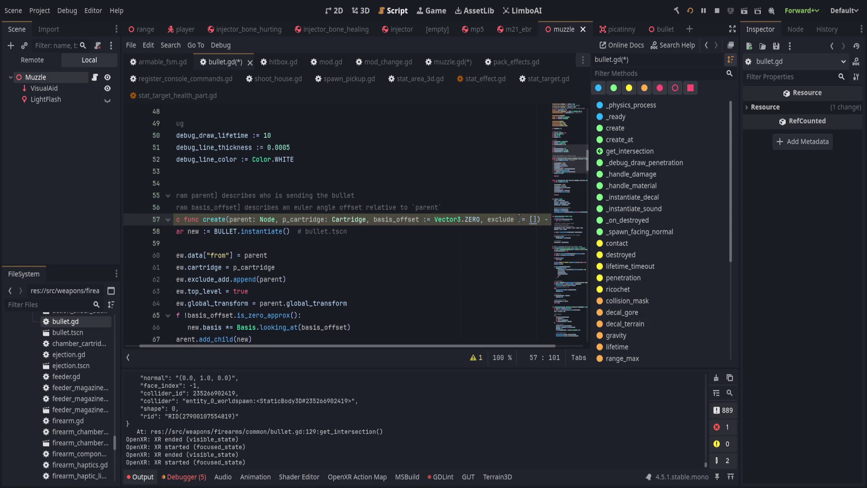
# Replace append(parent) with append_array(exclude) on line 62.
pyautogui.hscroll(-2, 373, 346)
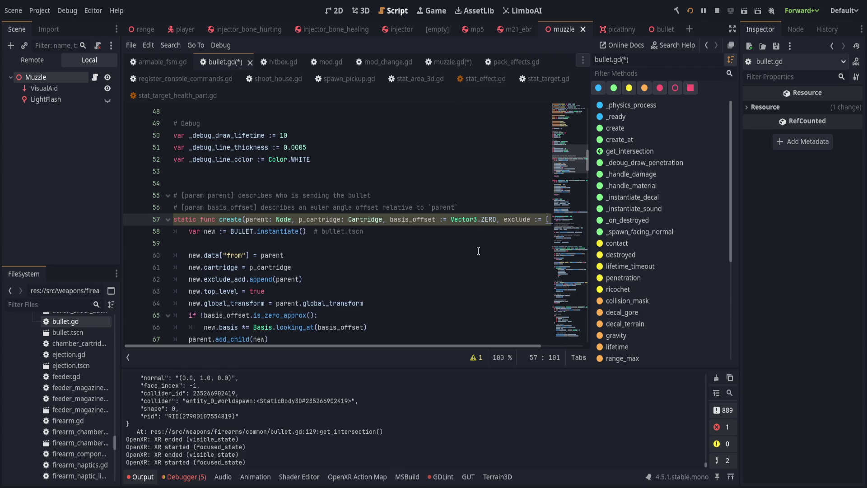
pyautogui.click(287, 279)
pyautogui.doubleClick(257, 280)
pyautogui.keyDown('shift'); pyautogui.click(364, 284); pyautogui.keyUp('shift')
pyautogui.press('BackSpace')
pyautogui.write('append_array(exclude')
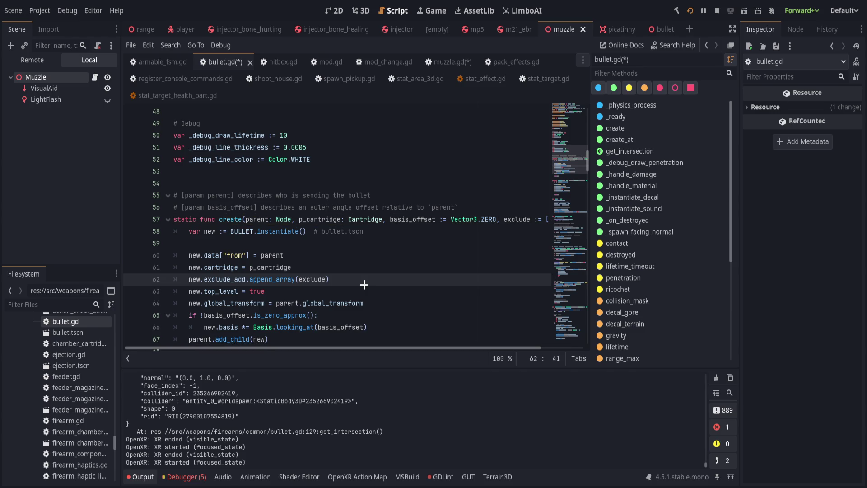
pyautogui.click(436, 277)
# Review where parent and global_transform are used in create, then go back to muzzle.gd.
pyautogui.scroll(1, 392, 271)
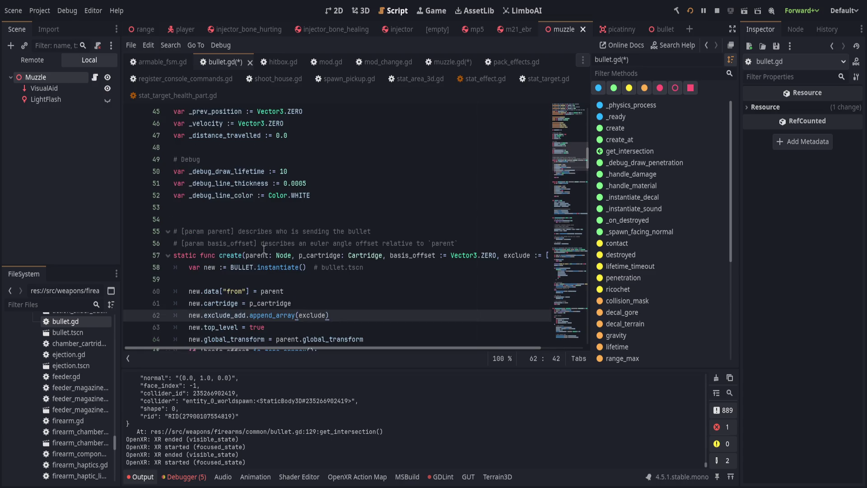
pyautogui.click(269, 253)
pyautogui.scroll(-1, 366, 317)
pyautogui.scroll(-1, 366, 318)
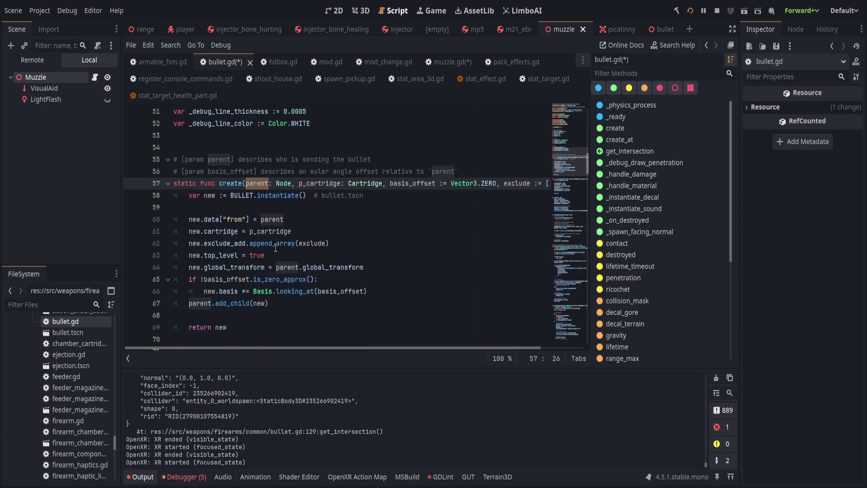
pyautogui.click(407, 267)
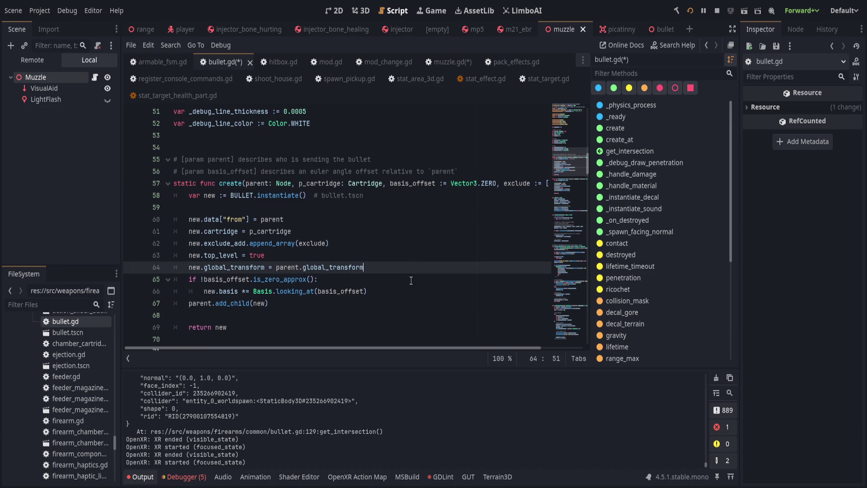
pyautogui.click(449, 63)
# On line 36, make self the first argument and replace global_transform with owner.
pyautogui.click(298, 244)
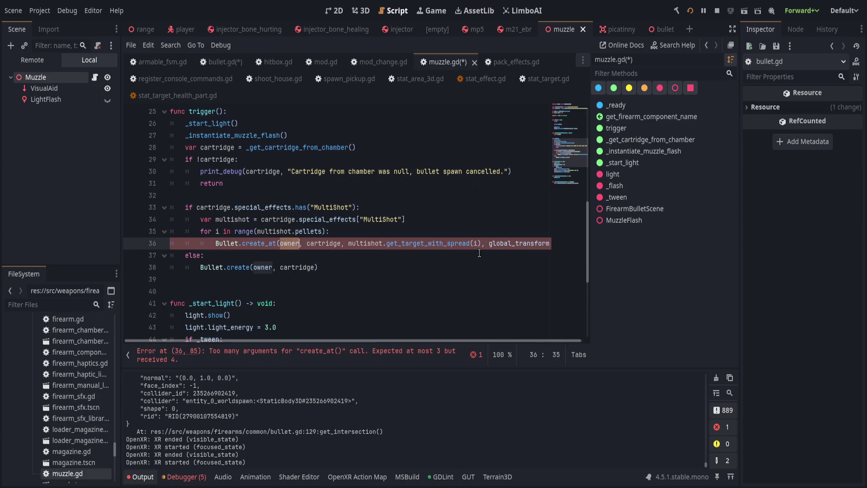
pyautogui.press('BackSpace')
pyautogui.press('BackSpace')
pyautogui.press('BackSpace')
pyautogui.write('self')
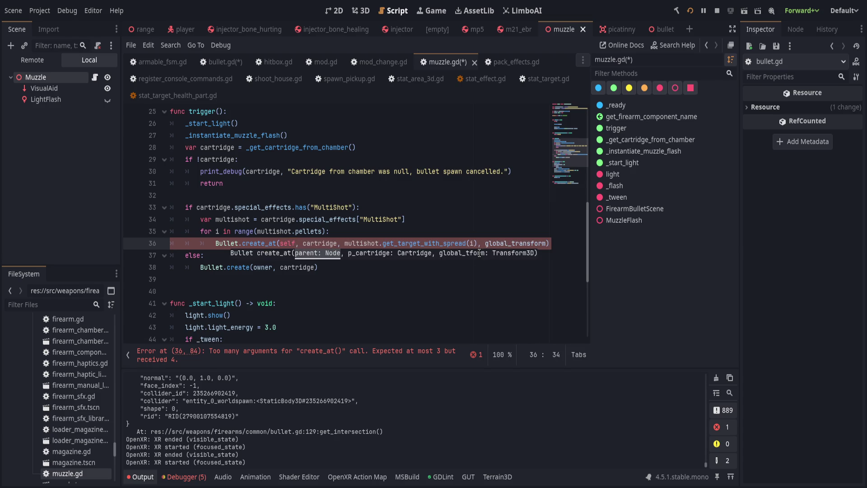
pyautogui.doubleClick(506, 241)
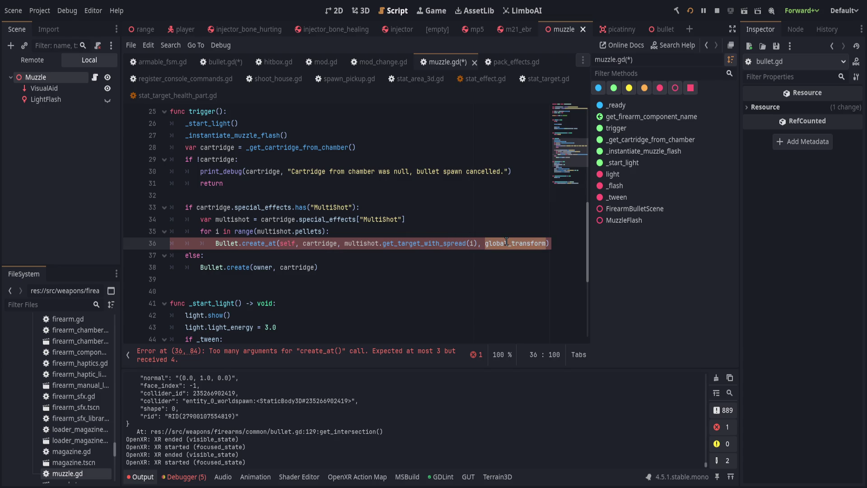
pyautogui.write('self.ow')
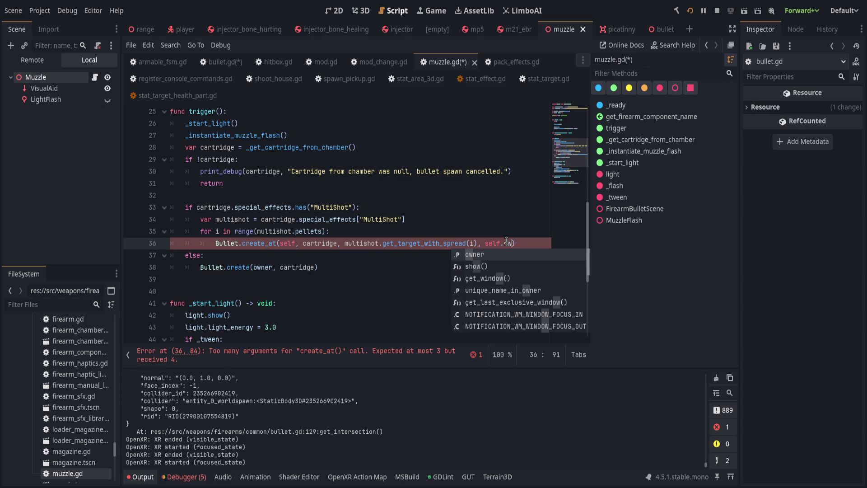
pyautogui.press('BackSpace')
pyautogui.press('BackSpace')
pyautogui.press('BackSpace')
pyautogui.write('owner')
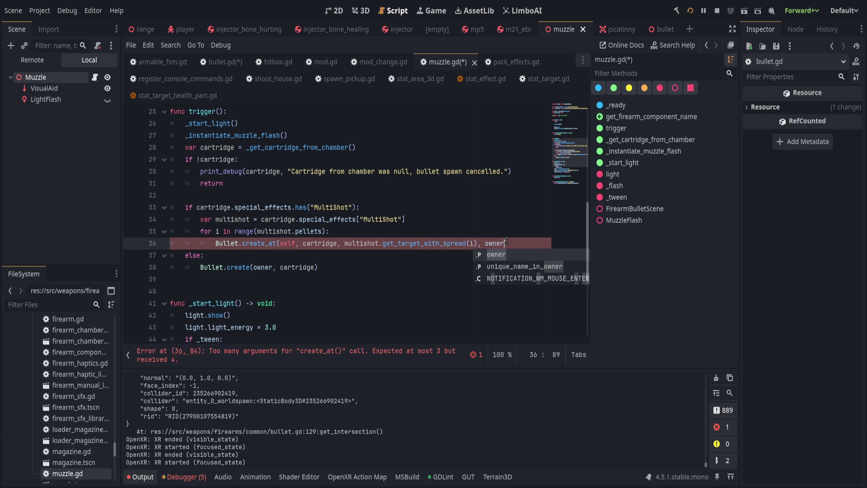
pyautogui.press('Escape')
pyautogui.scroll(1, 512, 242)
# Trim create_at back to create, wrap owner as [owner], and save muzzle.gd.
pyautogui.click(276, 278)
pyautogui.press('BackSpace')
pyautogui.press('BackSpace')
pyautogui.press('BackSpace')
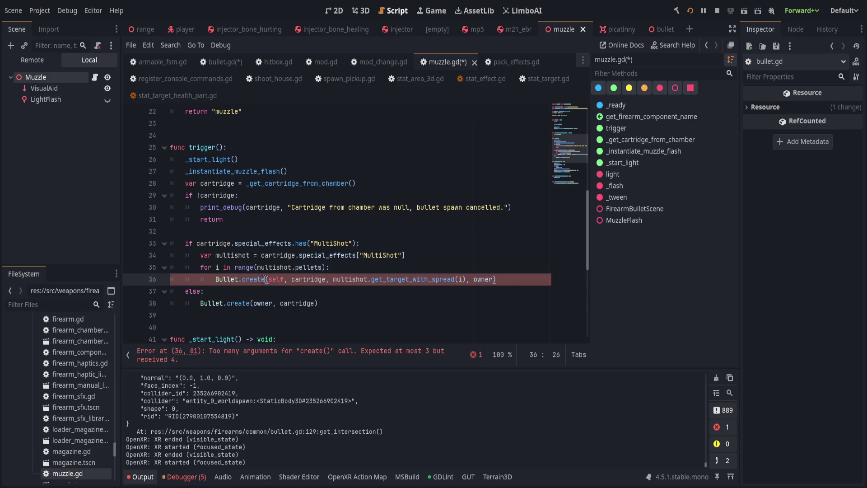
pyautogui.doubleClick(482, 279)
pyautogui.write('[')
pyautogui.click(409, 255)
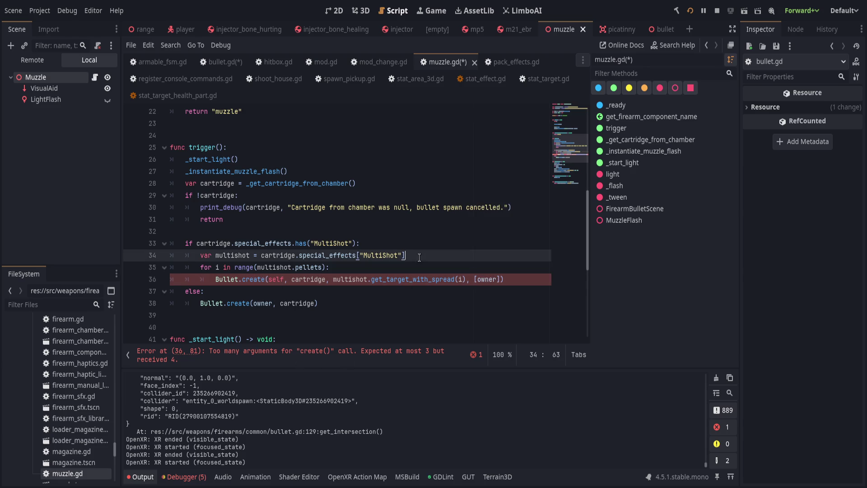
pyautogui.click(347, 358)
pyautogui.click(397, 220)
pyautogui.hotkey('ctrl', 's')
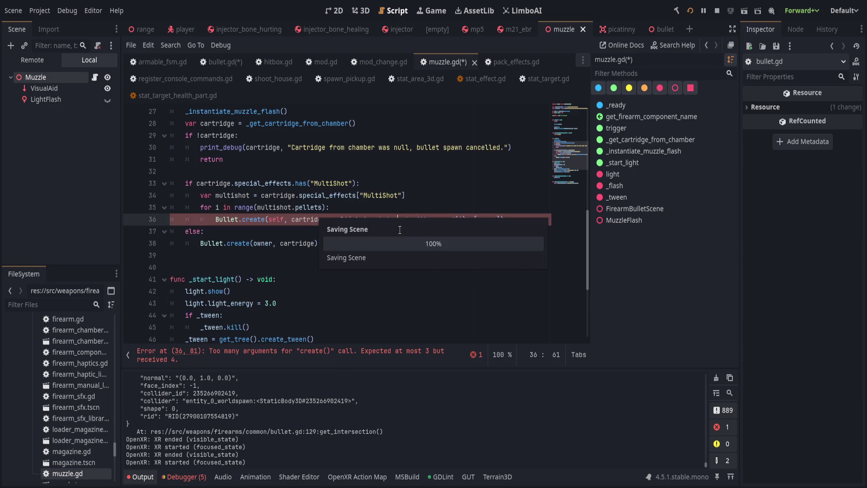
pyautogui.click(393, 229)
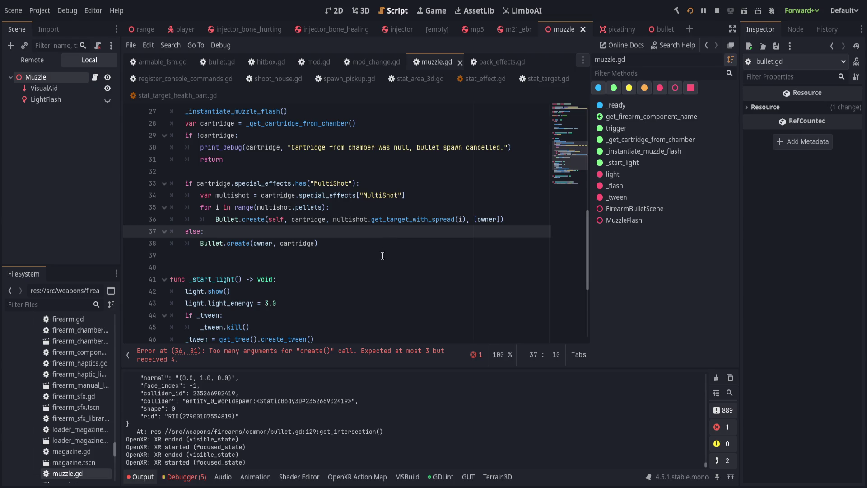
pyautogui.click(379, 239)
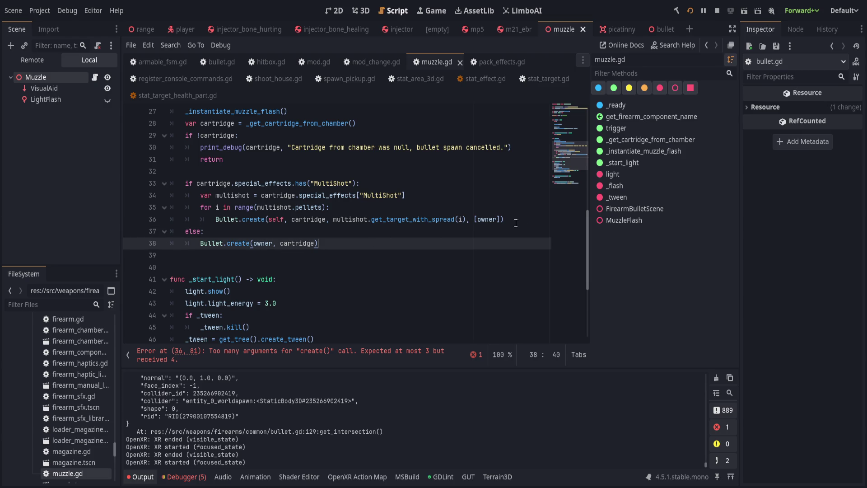
pyautogui.doubleClick(257, 244)
pyautogui.write('self,')
pyautogui.press('Delete')
pyautogui.press('End')
pyautogui.press('Left')
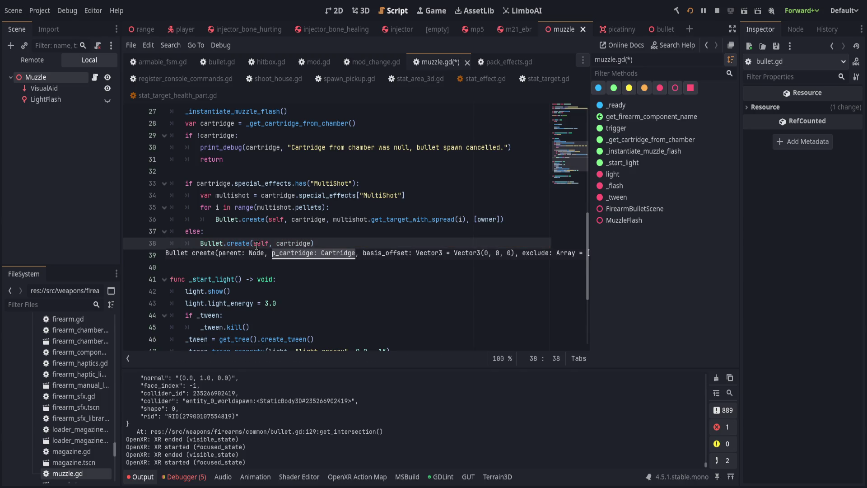
pyautogui.write(', ,')
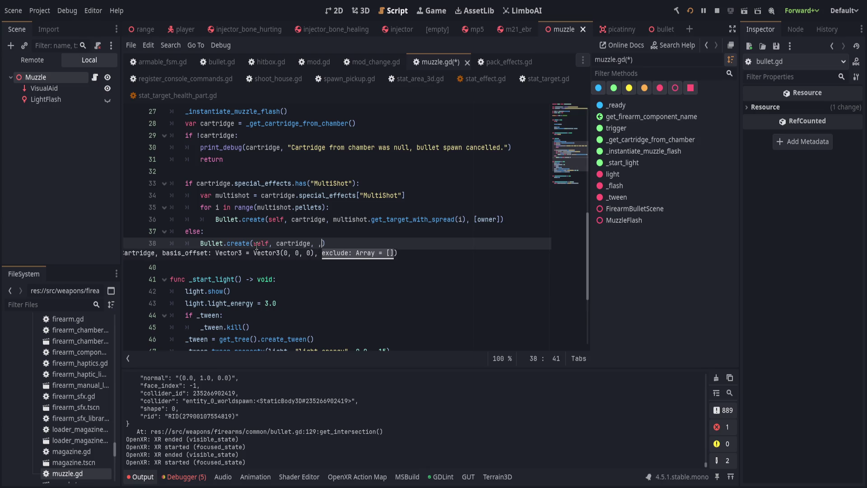
pyautogui.write('[owner')
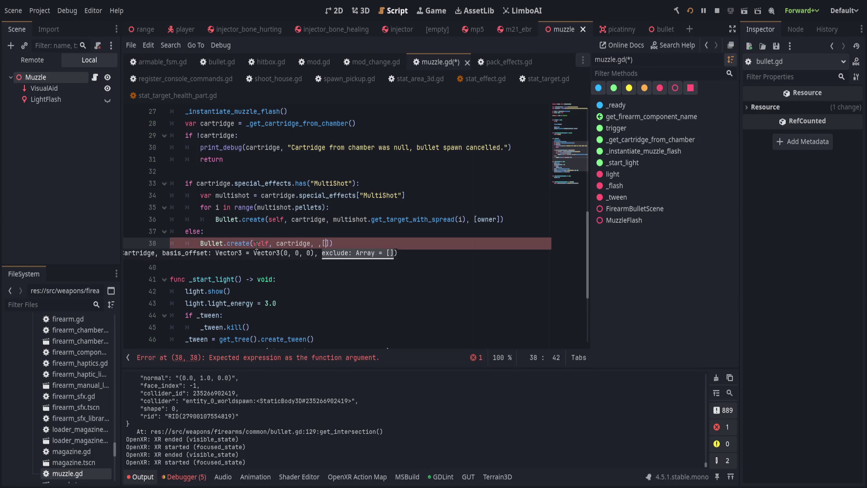
pyautogui.press('Right')
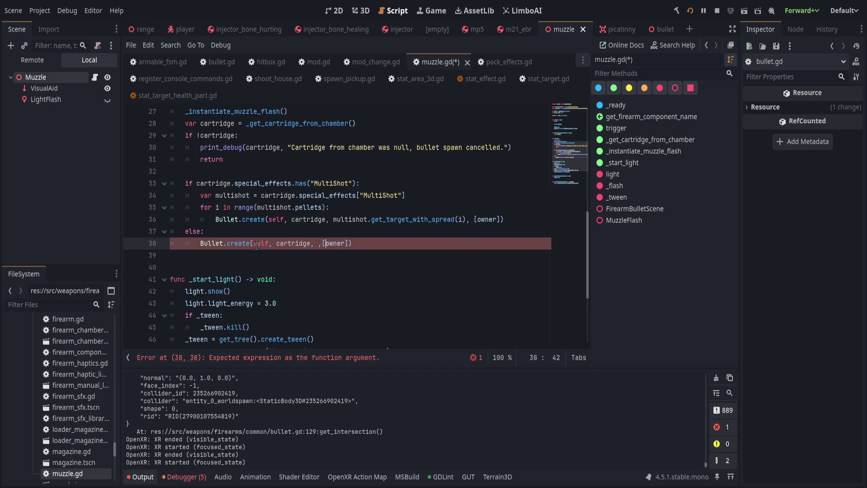
pyautogui.write('Vector3.zero')
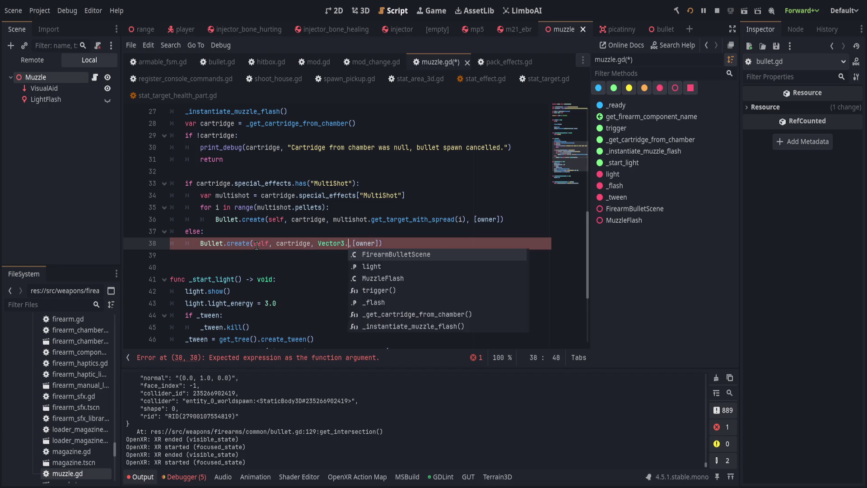
pyautogui.press('Return')
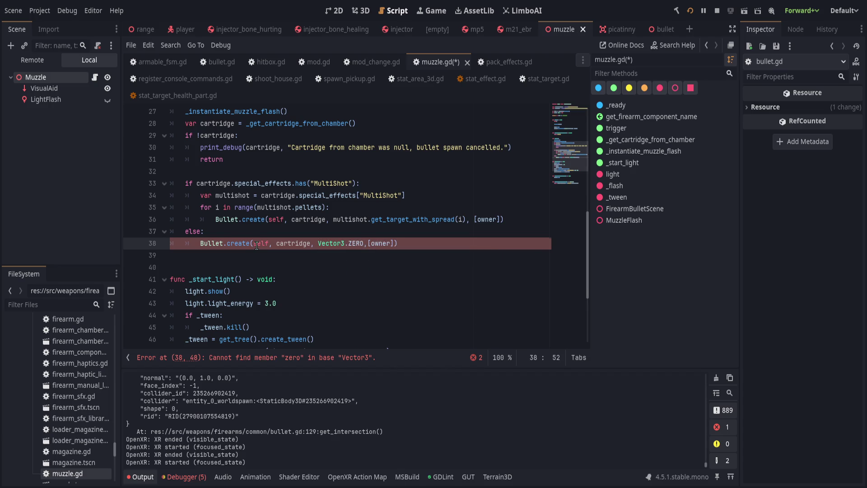
pyautogui.press('End')
pyautogui.hotkey('ctrl', 's')
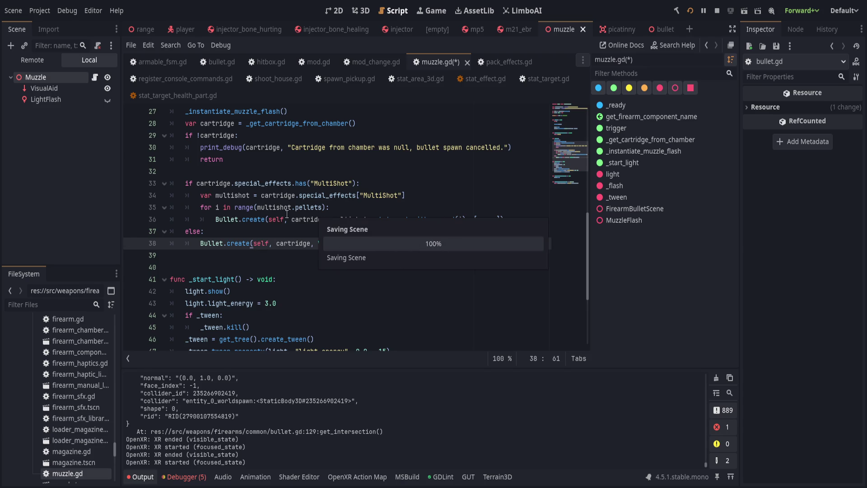
pyautogui.press('End')
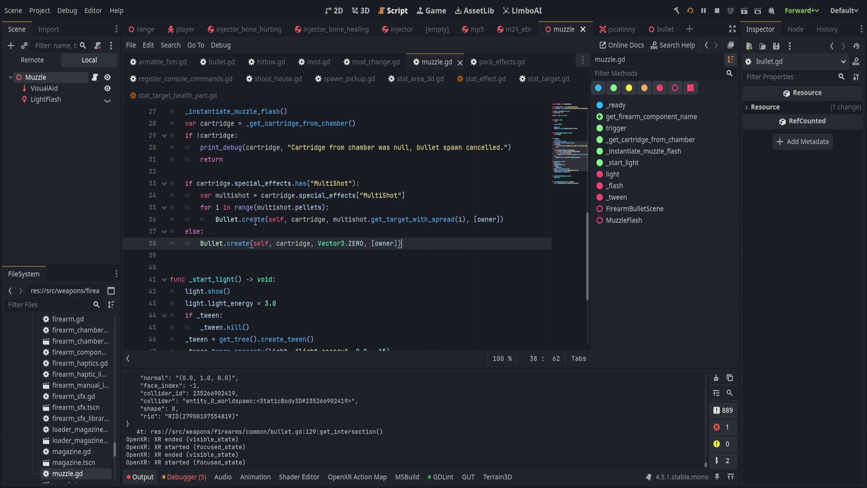
pyautogui.click(344, 292)
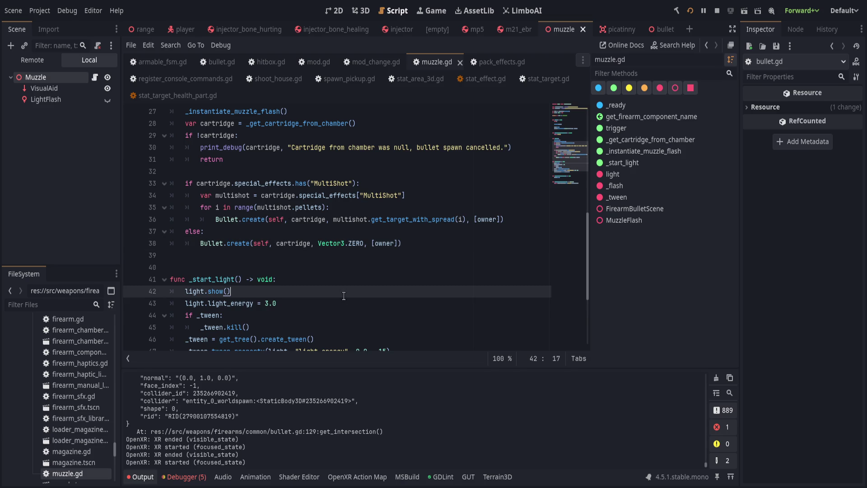
pyautogui.click(445, 244)
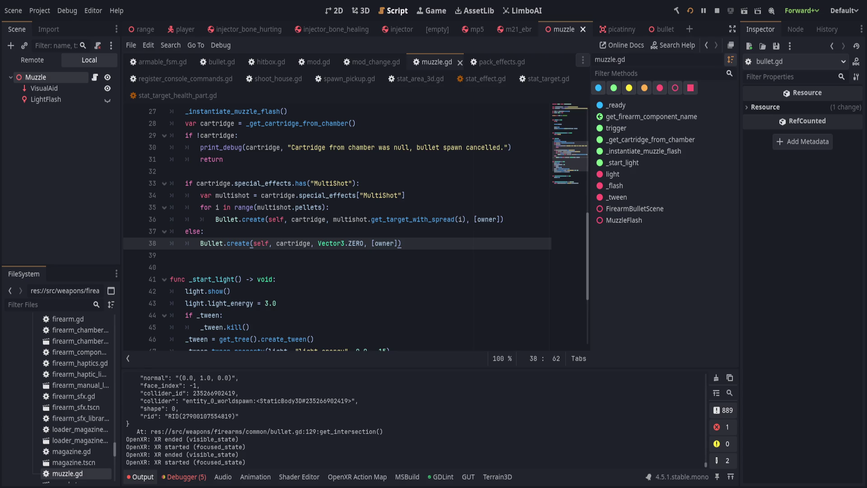
pyautogui.click(346, 274)
pyautogui.scroll(5, 344, 277)
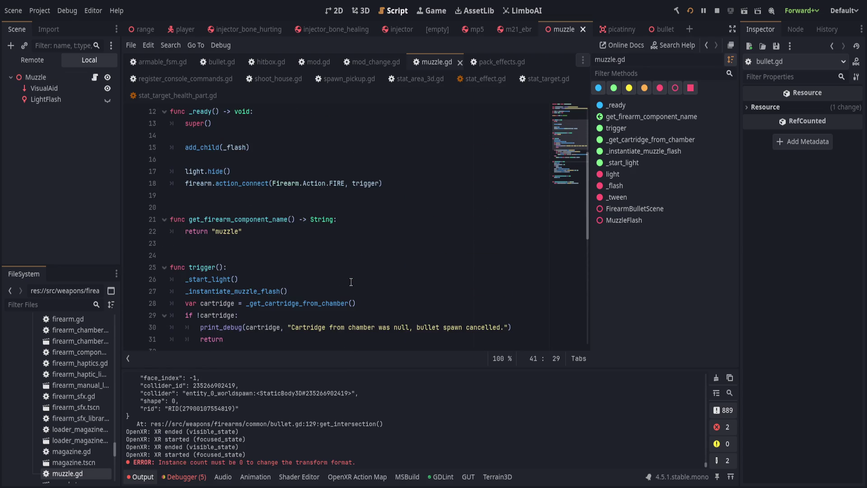
# Switch to bullet.gd and hide the method list to widen the code.
pyautogui.scroll(3, 351, 282)
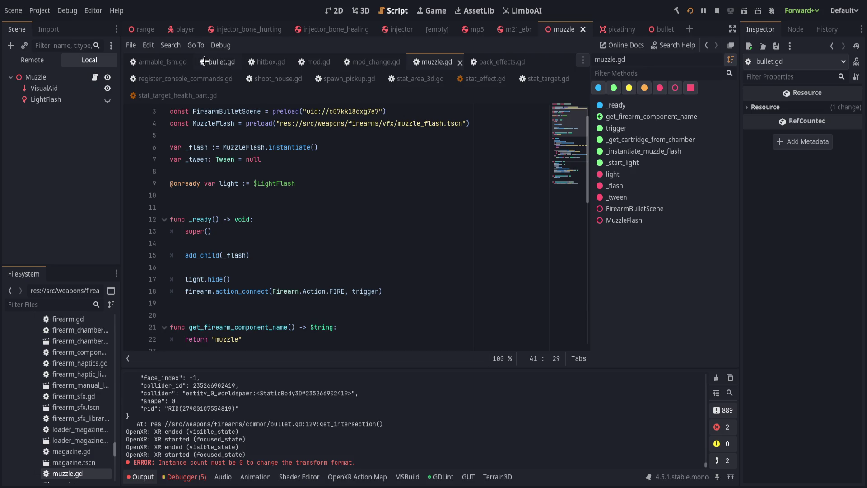
pyautogui.click(209, 62)
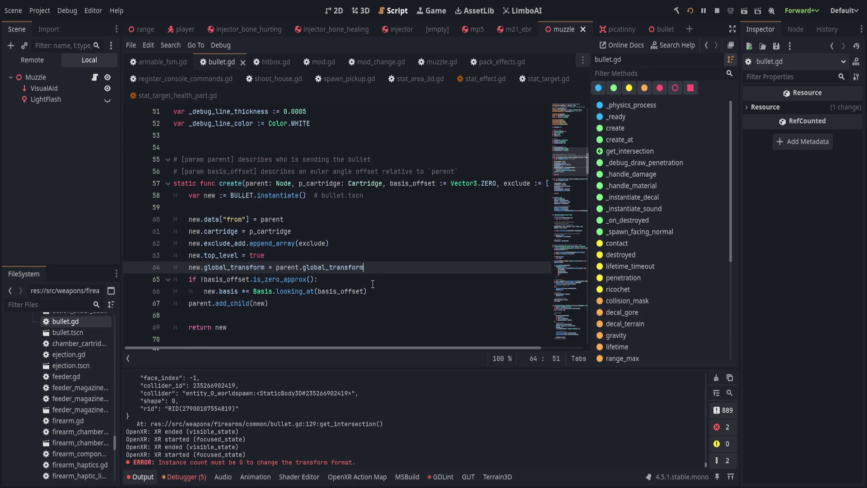
pyautogui.scroll(-1, 373, 283)
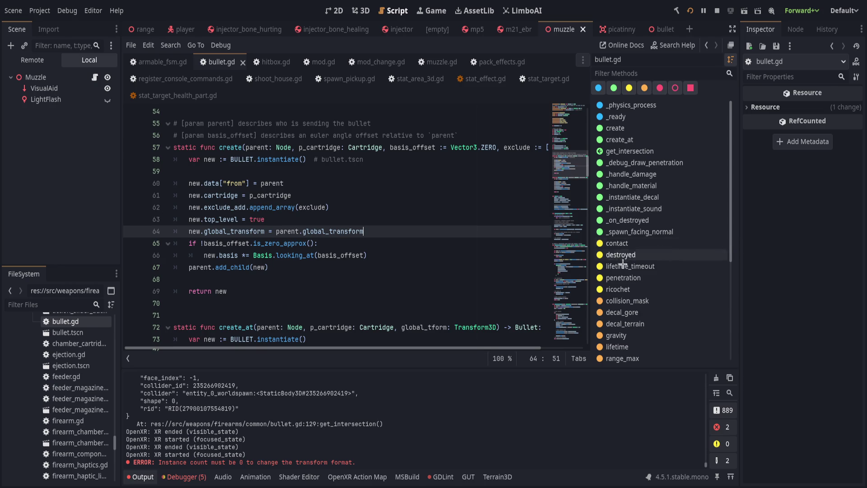
pyautogui.click(127, 358)
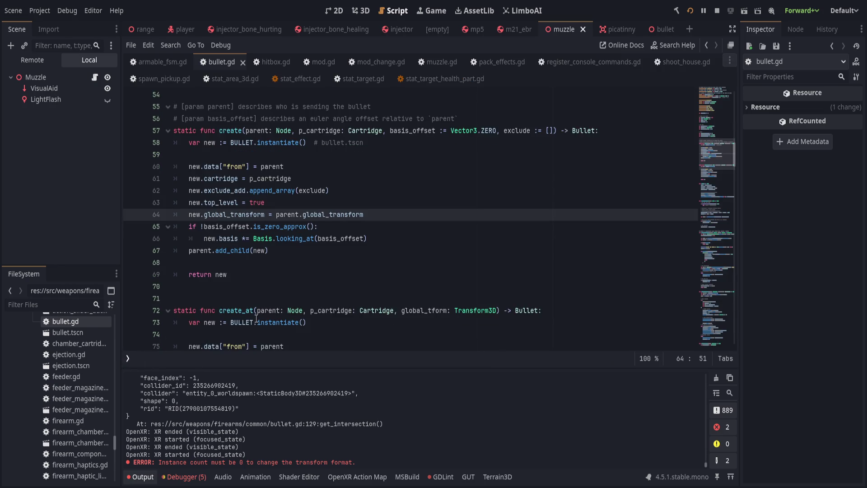
# Draft a static create_looking_at(parent: Node, p_cartridge, base_offset) function below create().
pyautogui.click(407, 279)
pyautogui.press('Return')
pyautogui.press('Return')
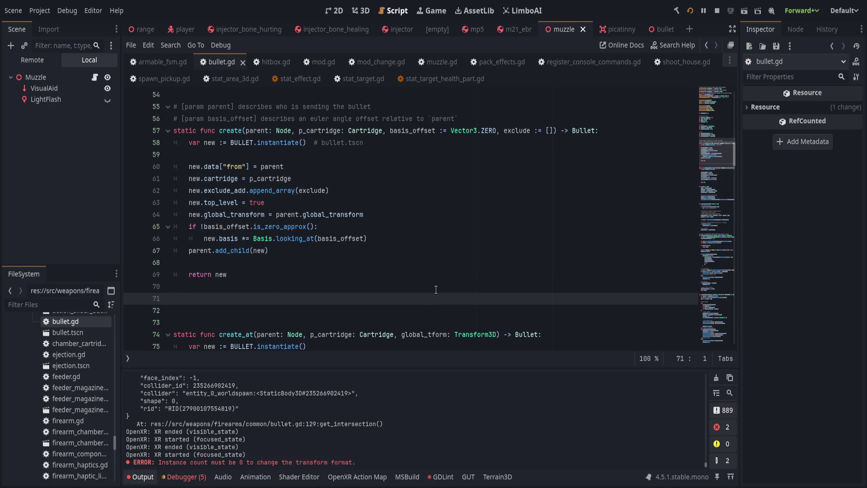
pyautogui.write('static func cr')
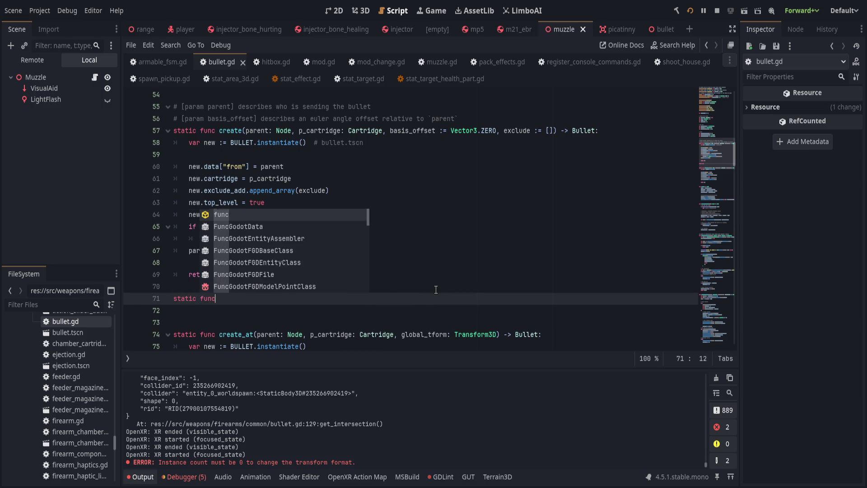
pyautogui.write('eate_looking_at(parent: Node')
pyautogui.hotkey('ctrl', 'z')
pyautogui.write('parent: No')
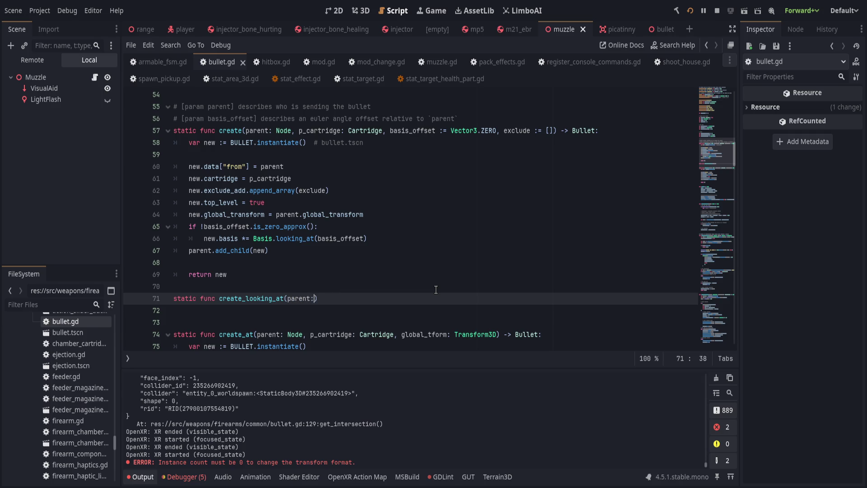
pyautogui.write('de, p_c')
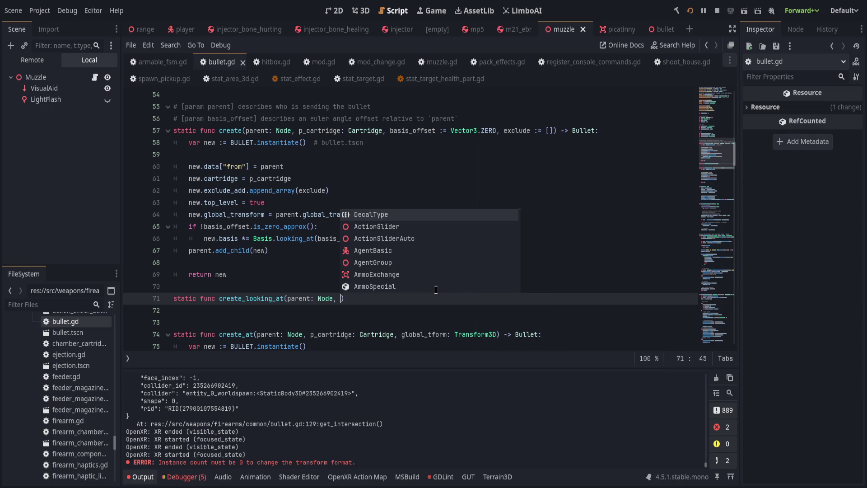
pyautogui.write('artridge, b')
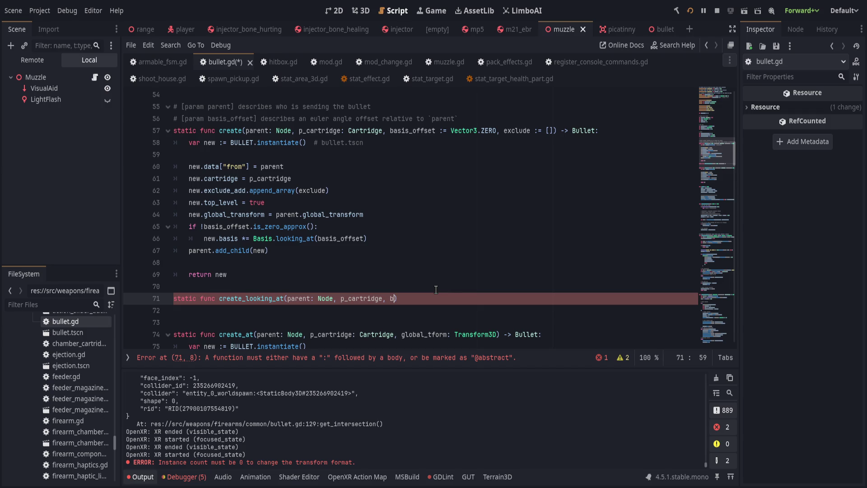
pyautogui.write('as')
pyautogui.write('_offset')
# Delete the create_looking_at draft, check create's exclude parameter, and return to muzzle.gd.
pyautogui.hotkey('ctrl', 'shift', 'k')
pyautogui.hotkey('ctrl', 'shift', 'k')
pyautogui.click(404, 289)
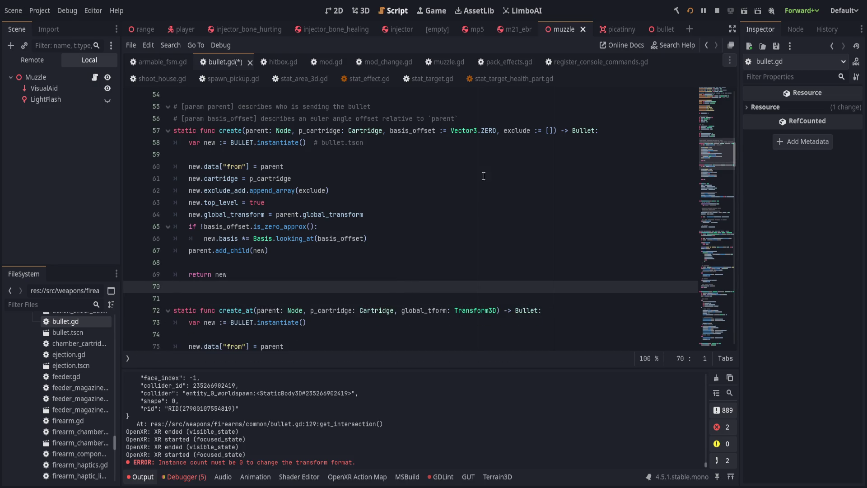
pyautogui.moveTo(496, 131); pyautogui.dragTo(551, 131)
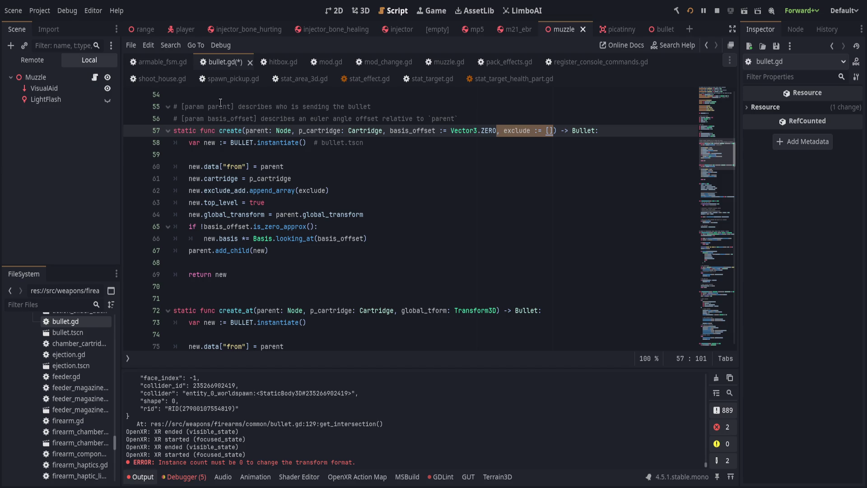
pyautogui.click(431, 64)
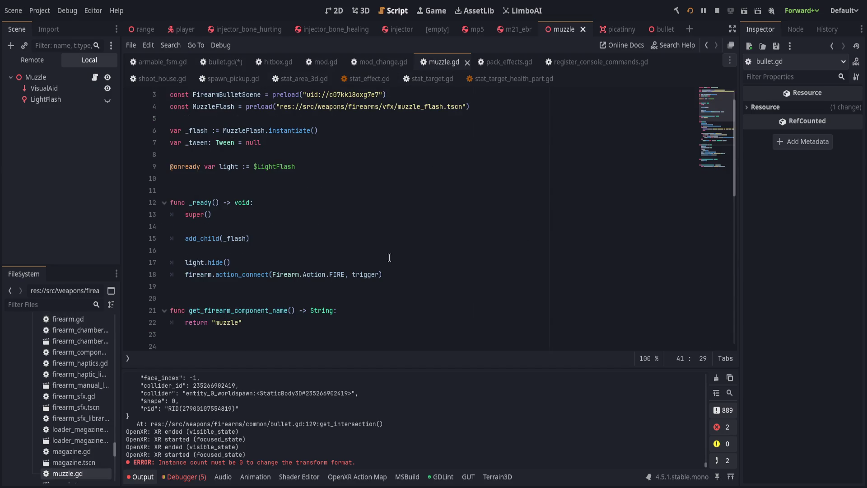
# Store line 38's Bullet.create result in a 'var bullet =' variable.
pyautogui.scroll(-5, 396, 296)
pyautogui.scroll(-4, 396, 296)
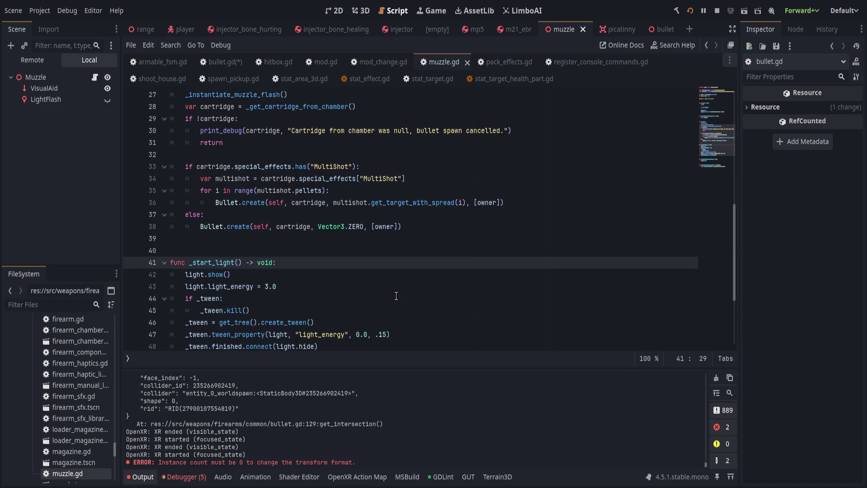
pyautogui.scroll(1, 396, 295)
pyautogui.click(478, 261)
pyautogui.press('Home')
pyautogui.write('var v =')
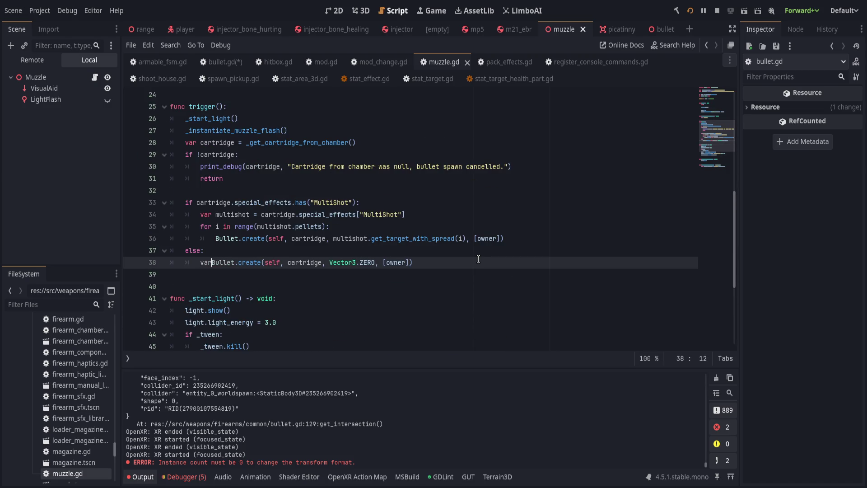
pyautogui.press('BackSpace')
pyautogui.press('BackSpace')
pyautogui.press('BackSpace')
pyautogui.write('bullet =')
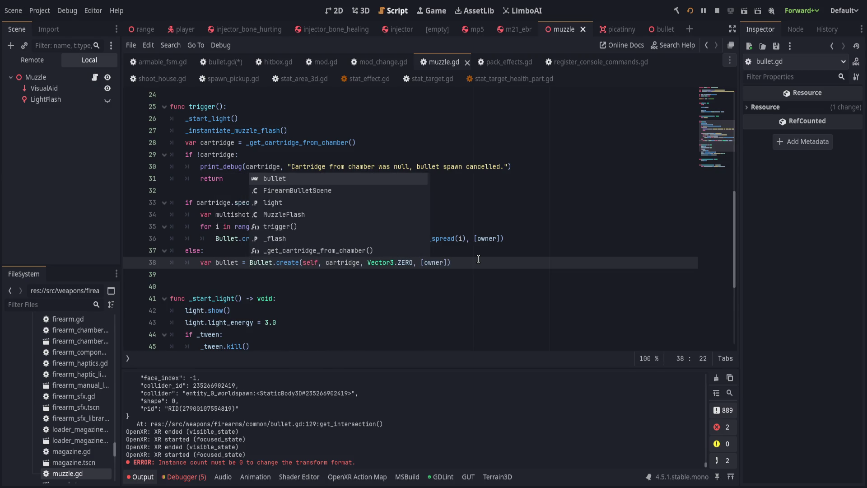
pyautogui.press('End')
# Add 'bullet.exclude_add = [owner]' on line 39 and remove the Vector3.ZERO and [owner] arguments.
pyautogui.press('Return')
pyautogui.write('bullet.exclude_add[')
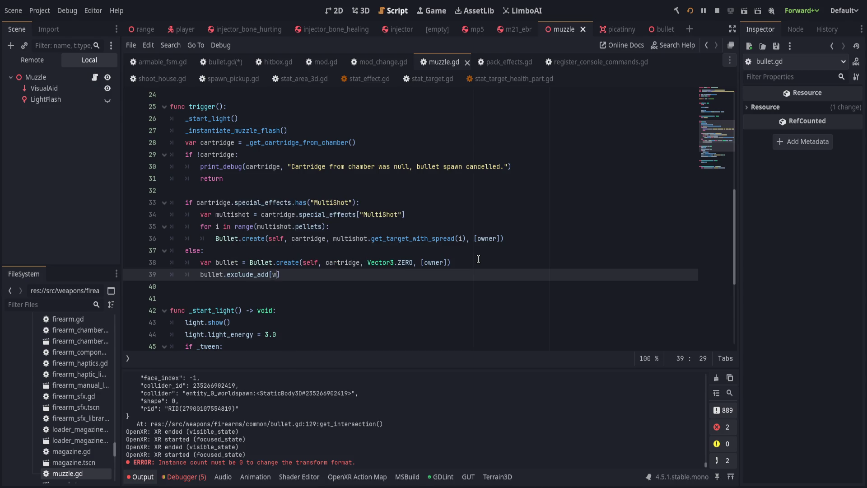
pyautogui.press('BackSpace')
pyautogui.press('BackSpace')
pyautogui.write('[owner]')
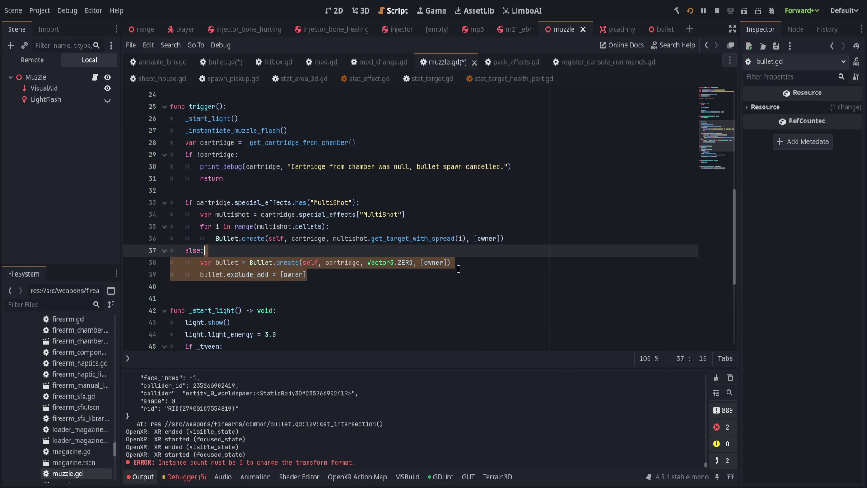
pyautogui.moveTo(361, 264); pyautogui.dragTo(450, 263)
pyautogui.press('BackSpace')
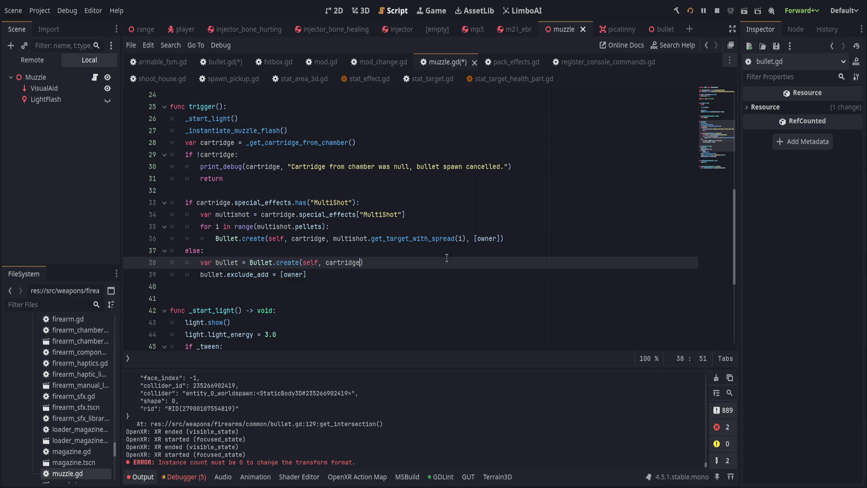
# Jump from muzzle.gd's create call on line 38 to create()'s definition in bullet.gd.
pyautogui.click(291, 262)
pyautogui.press('F12')
pyautogui.scroll(-2, 350, 263)
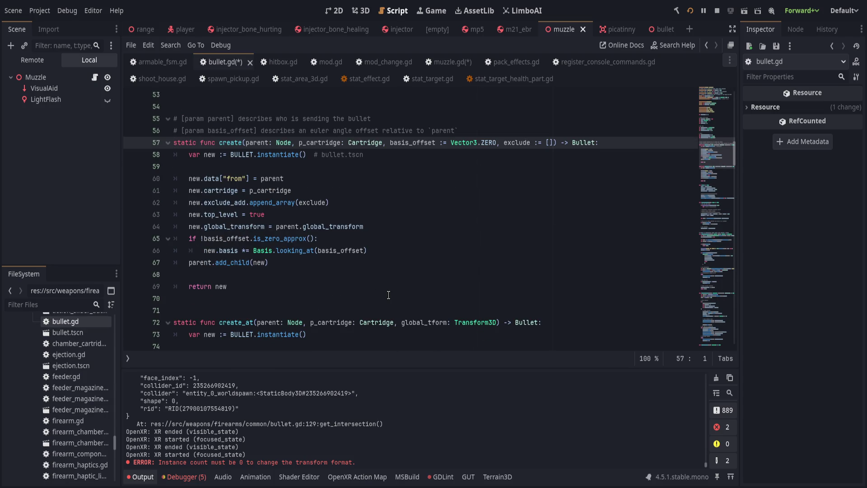
pyautogui.scroll(1, 382, 299)
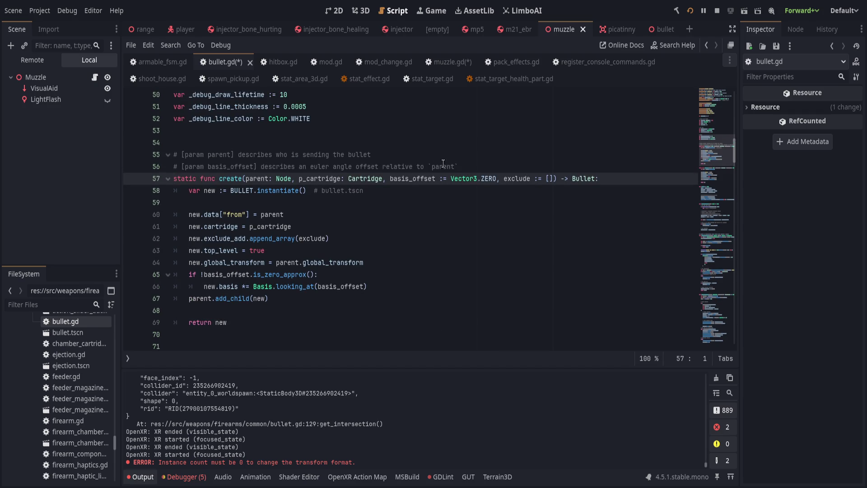
# Move exclude := [] ahead of basis_offset := Vector3.ZERO, fix the commas, and return to muzzle.gd.
pyautogui.moveTo(496, 178); pyautogui.dragTo(550, 179)
pyautogui.hotkey('ctrl', 'c')
pyautogui.press('BackSpace')
pyautogui.click(390, 178)
pyautogui.hotkey('ctrl', 'v')
pyautogui.write(',')
pyautogui.click(397, 178)
pyautogui.press('BackSpace')
pyautogui.press('BackSpace')
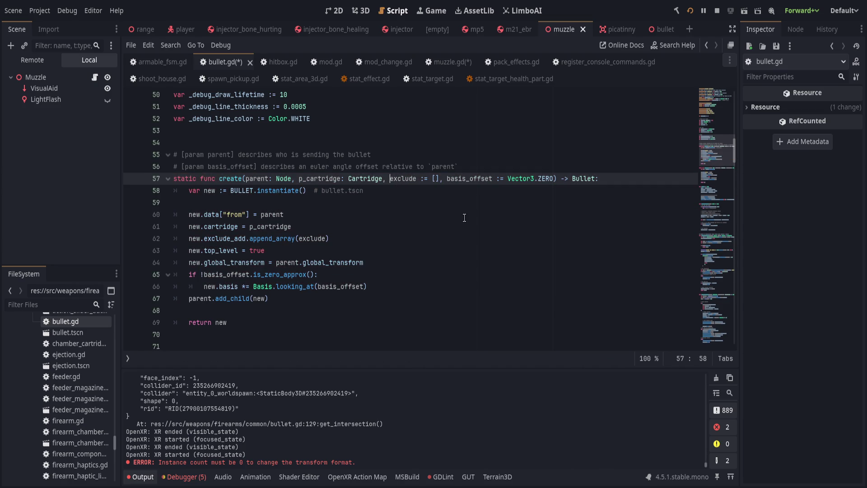
pyautogui.click(464, 218)
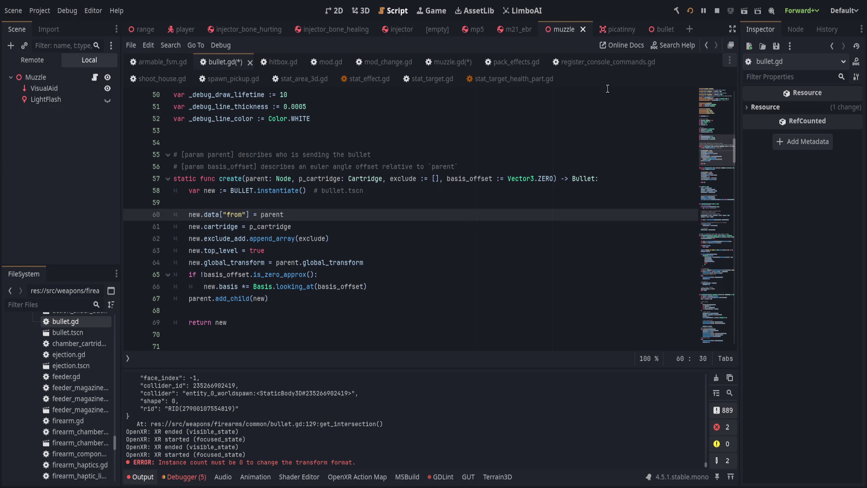
pyautogui.click(440, 62)
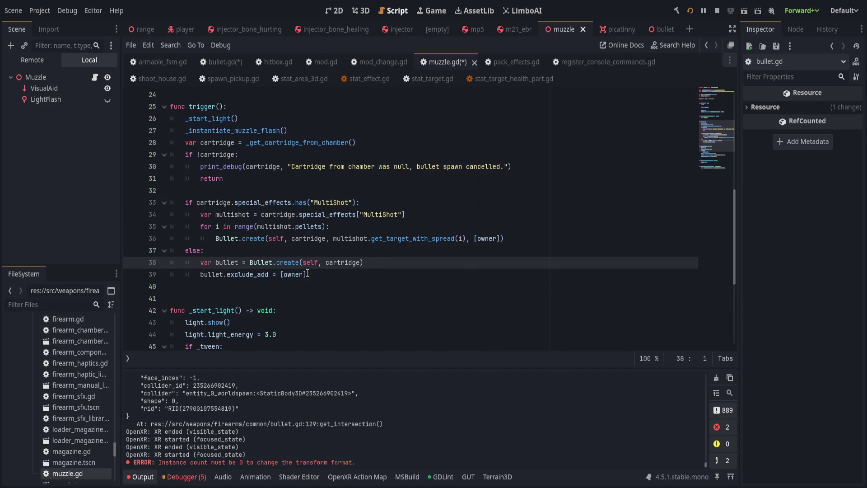
# Drop the var bullet assignment and pass [owner] as an argument to the create calls on lines 36 and 38.
pyautogui.moveTo(249, 262); pyautogui.dragTo(200, 263)
pyautogui.press('BackSpace')
pyautogui.moveTo(306, 274); pyautogui.dragTo(280, 274)
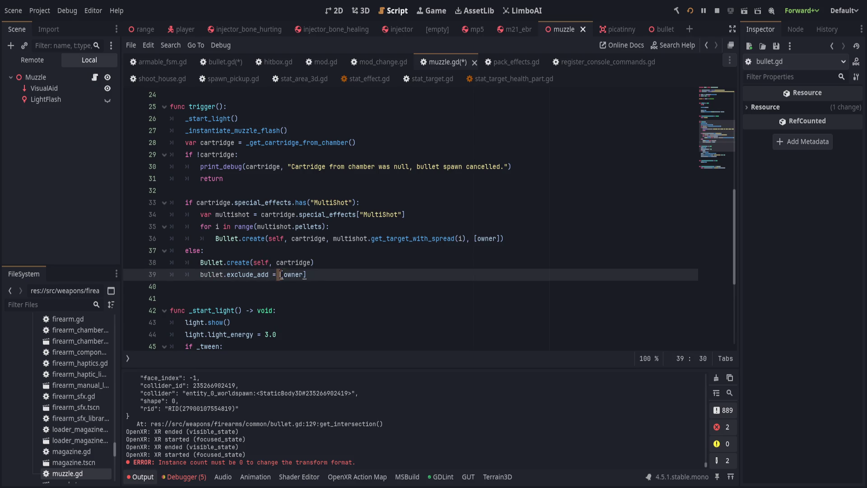
pyautogui.hotkey('ctrl', 'x')
pyautogui.click(311, 262)
pyautogui.write(',')
pyautogui.hotkey('ctrl', 'v')
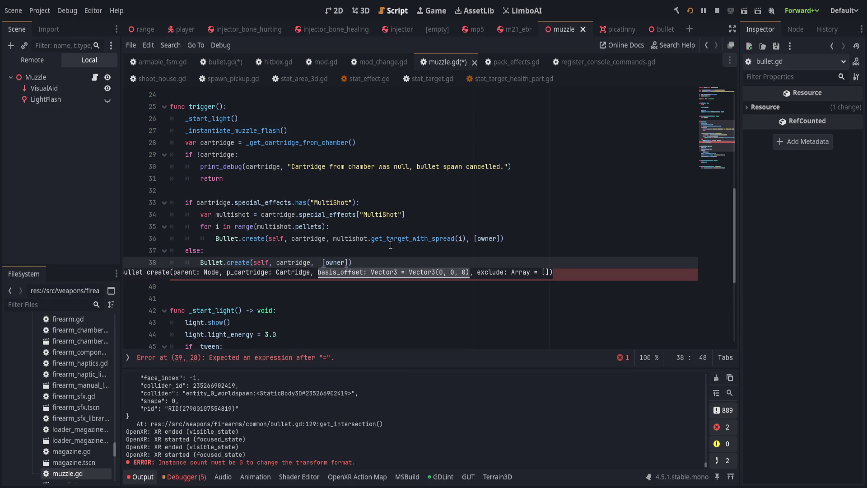
pyautogui.click(334, 238)
pyautogui.hotkey('ctrl', 'v')
pyautogui.write(',')
pyautogui.hotkey('ctrl', 's')
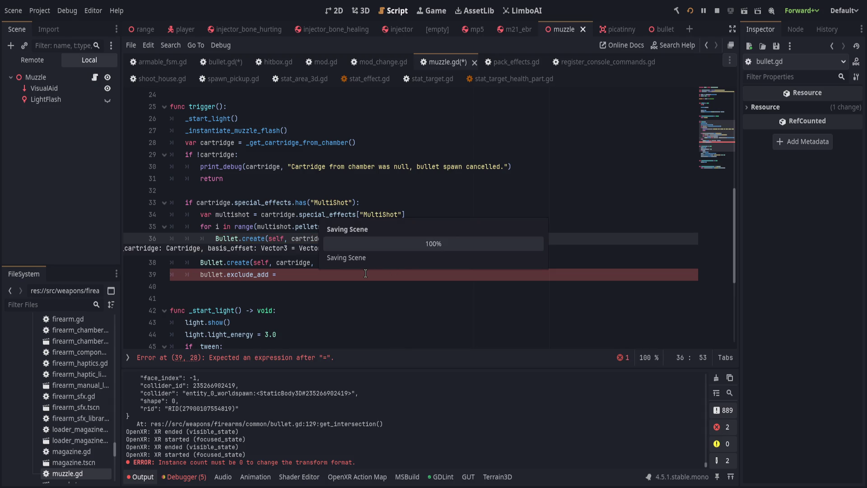
# Delete the leftover argument on line 36 and the unfinished exclude_add line, then save muzzle.gd.
pyautogui.moveTo(500, 238); pyautogui.dragTo(536, 238)
pyautogui.press('BackSpace')
pyautogui.hotkey('ctrl', 's')
pyautogui.click(309, 274)
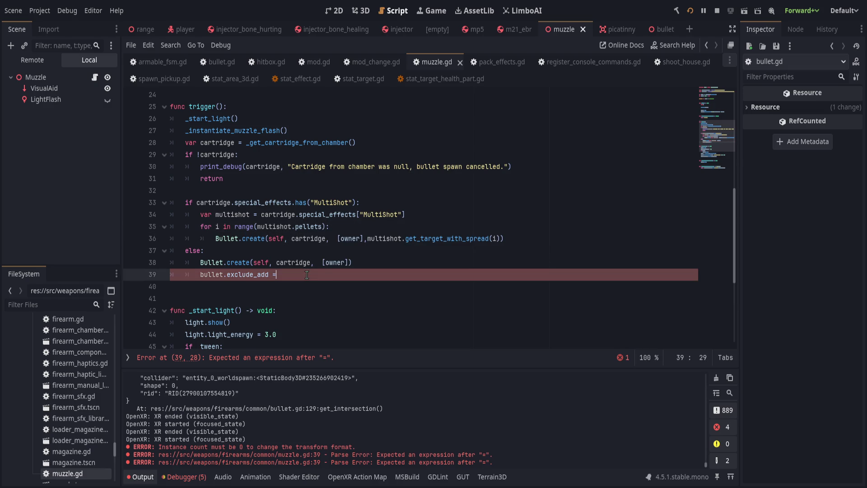
pyautogui.hotkey('ctrl', 'shift', 'k')
pyautogui.hotkey('ctrl', 's')
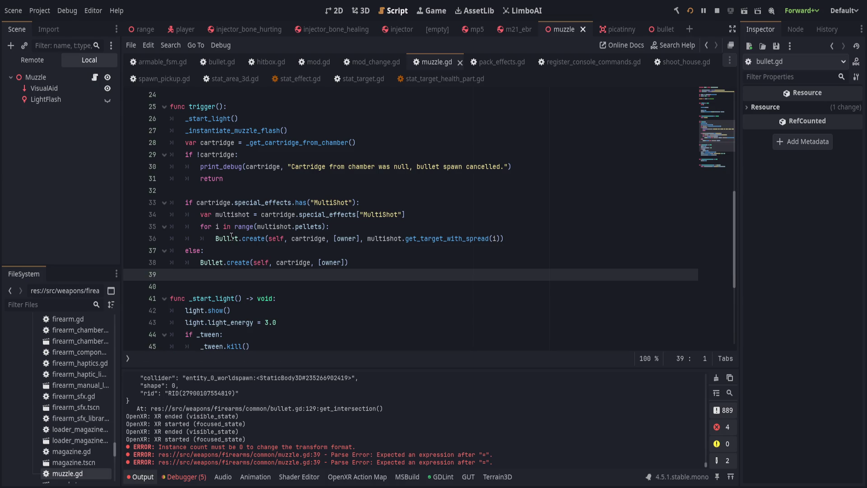
# Stop the running game so the project rebuilds.
pyautogui.click(268, 238)
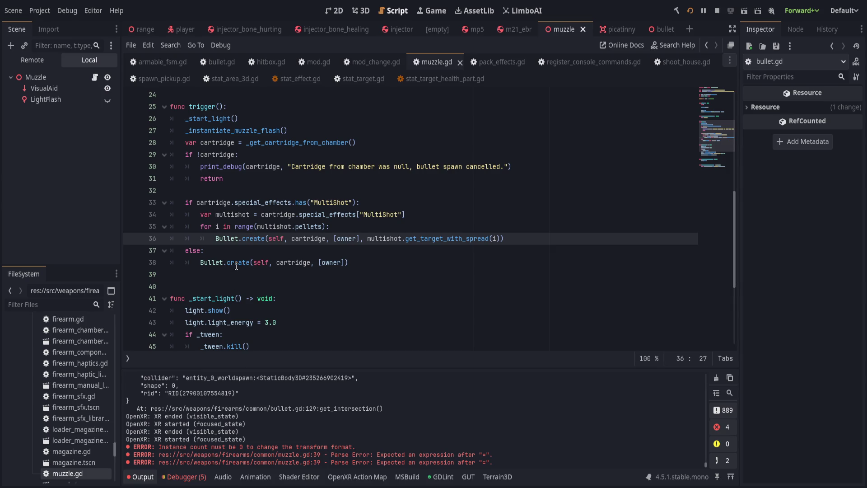
pyautogui.click(319, 250)
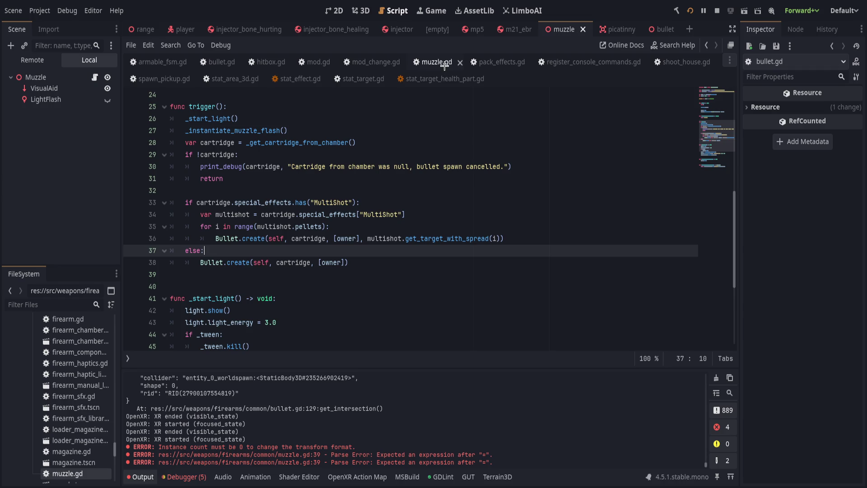
pyautogui.press('F5')
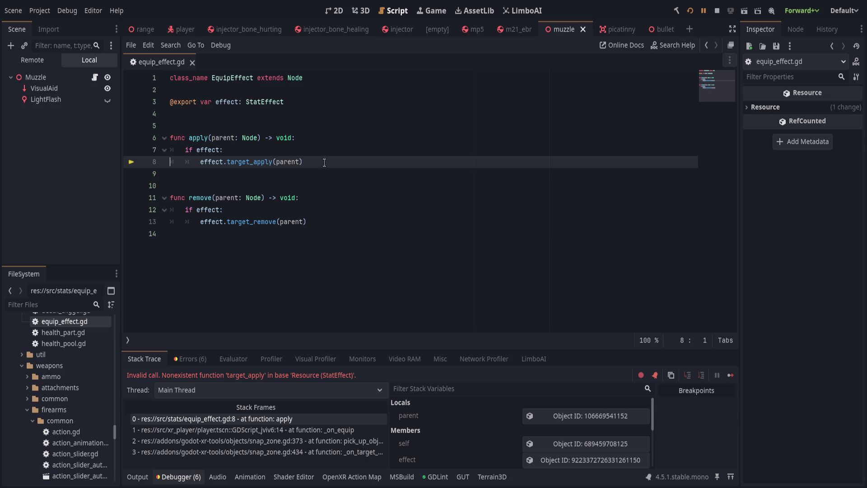
# Remove the target_ prefix from the calls on lines 8 and 13 and save equip_effect.gd.
pyautogui.moveTo(252, 161); pyautogui.dragTo(227, 161)
pyautogui.press('BackSpace')
pyautogui.moveTo(229, 221); pyautogui.dragTo(252, 222)
pyautogui.press('BackSpace')
pyautogui.click(328, 215)
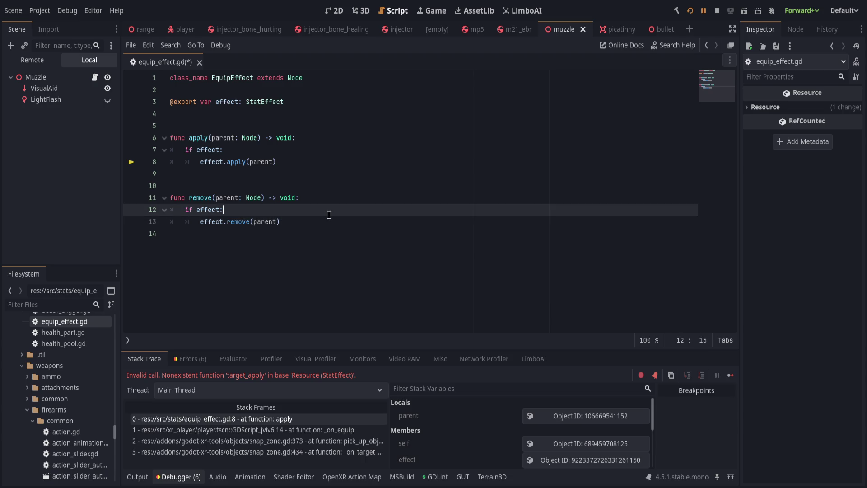
pyautogui.hotkey('ctrl', 's')
# Resume the game, test it in VR, then stop the run back in the editor.
pyautogui.press('F12')
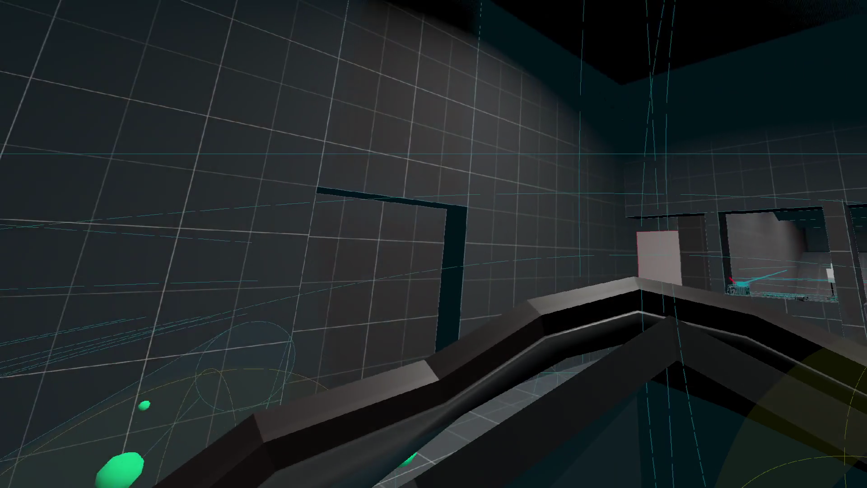
pyautogui.hotkey('alt', 'Tab')
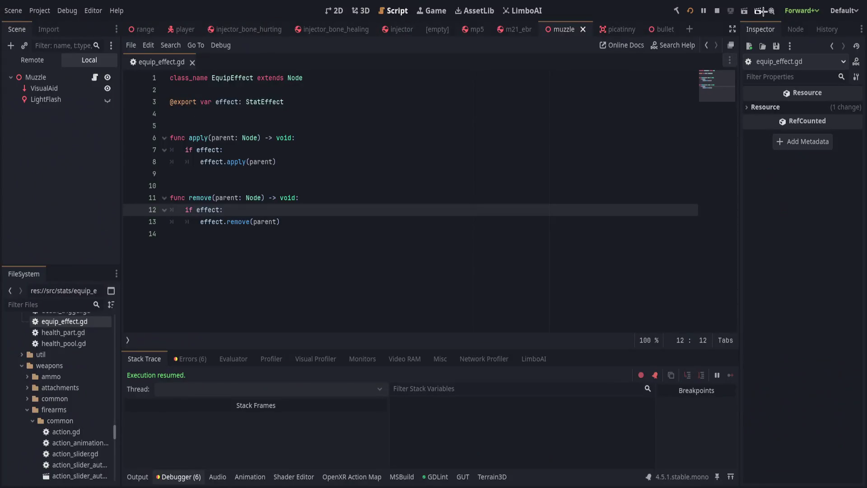
pyautogui.press('F5')
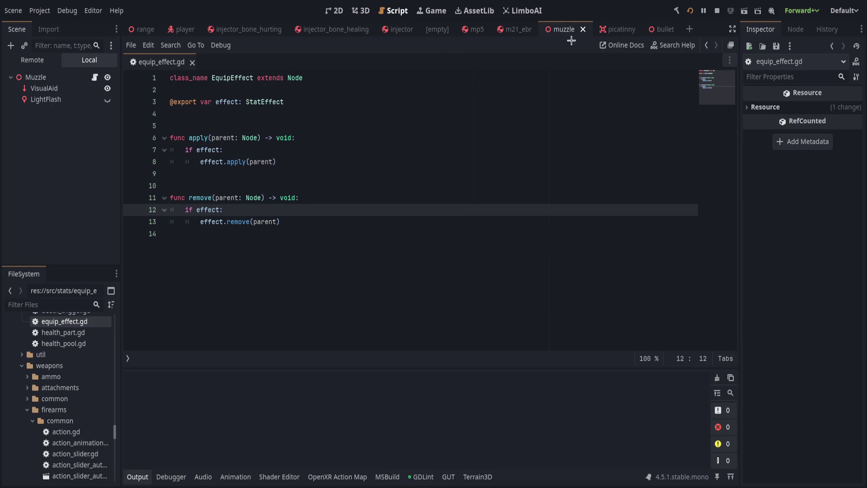
pyautogui.click(565, 24)
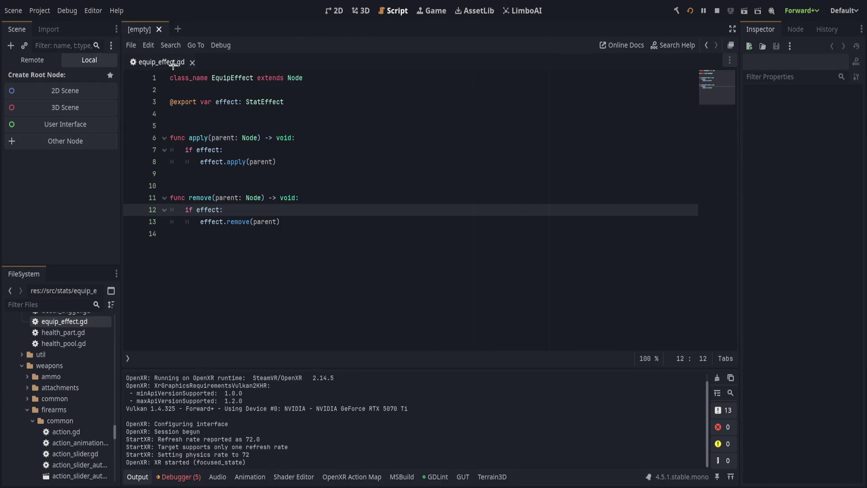
# Close equip_effect.gd and select the run of effect log messages in the output.
pyautogui.middleClick(155, 65)
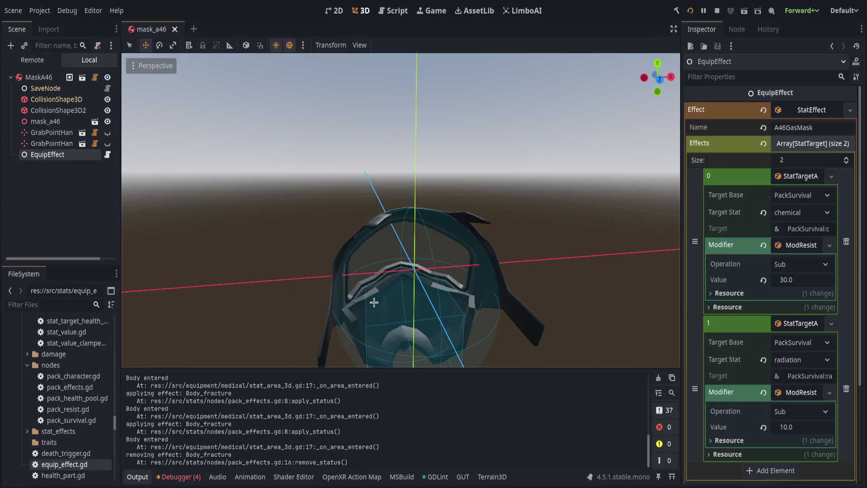
pyautogui.moveTo(174, 446); pyautogui.dragTo(244, 455)
pyautogui.moveTo(232, 457); pyautogui.dragTo(293, 384)
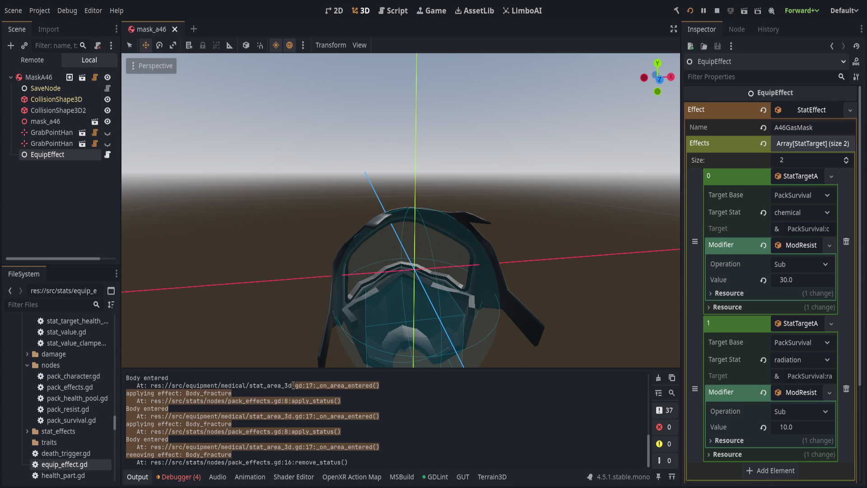
# Check the debugger error list, hide the bottom panel, and close the mask_a46 scene.
pyautogui.click(178, 476)
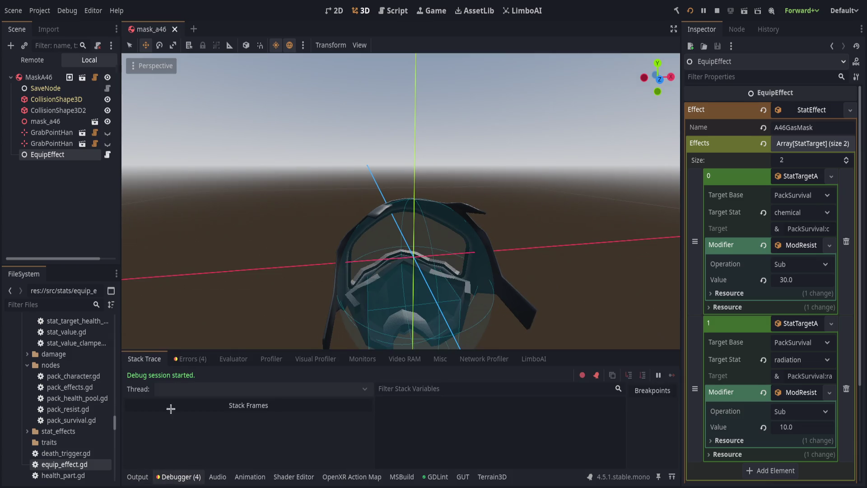
pyautogui.click(178, 476)
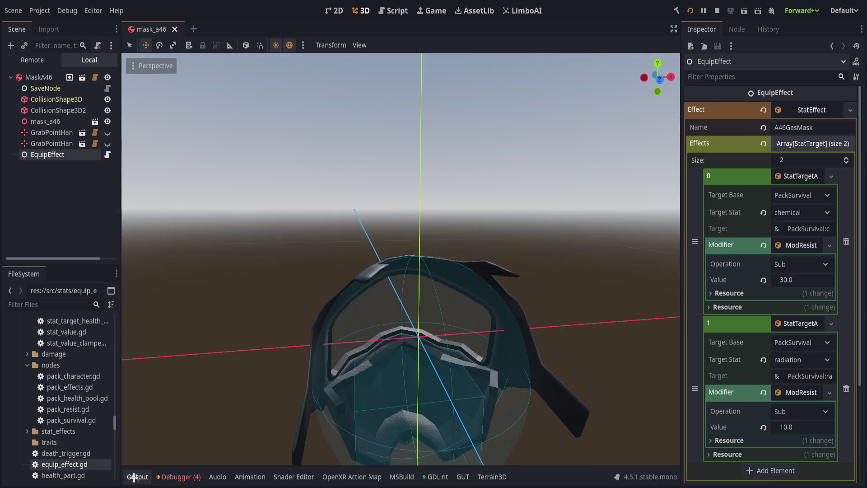
pyautogui.click(79, 201)
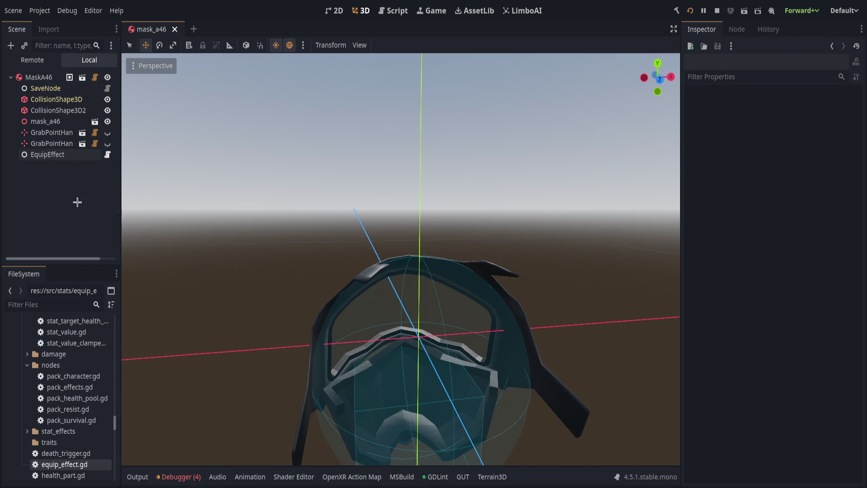
pyautogui.hotkey('ctrl', 'shift', 'w')
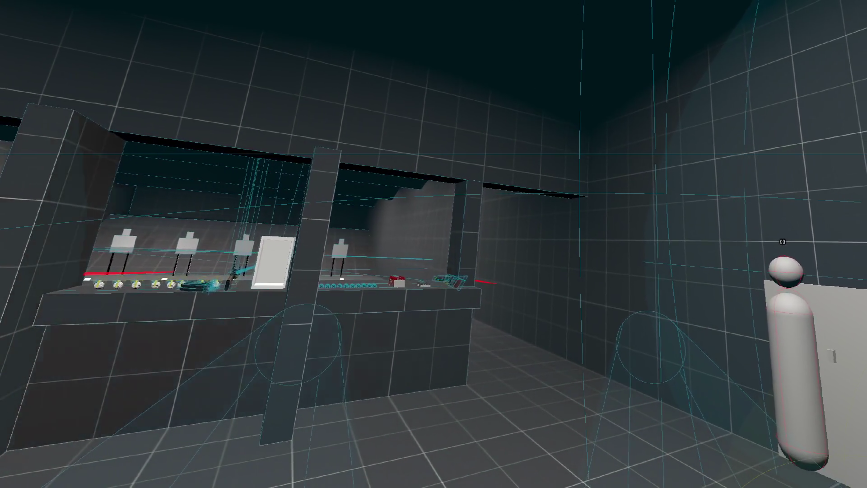
# Leave the VR game and bring the Godot editor back to the front.
pyautogui.hotkey('alt', 'Tab')
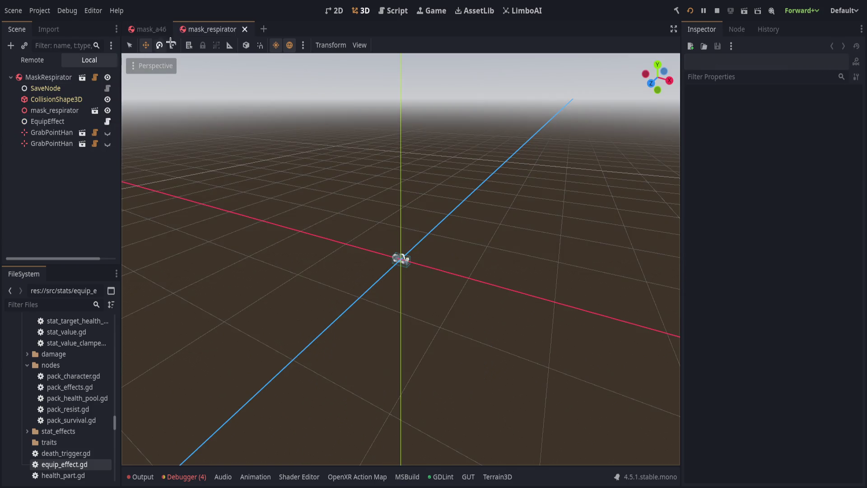
# Open mask_respirator and inspect its EquipEffect's StatEffect, whose Effects array is empty.
pyautogui.click(144, 28)
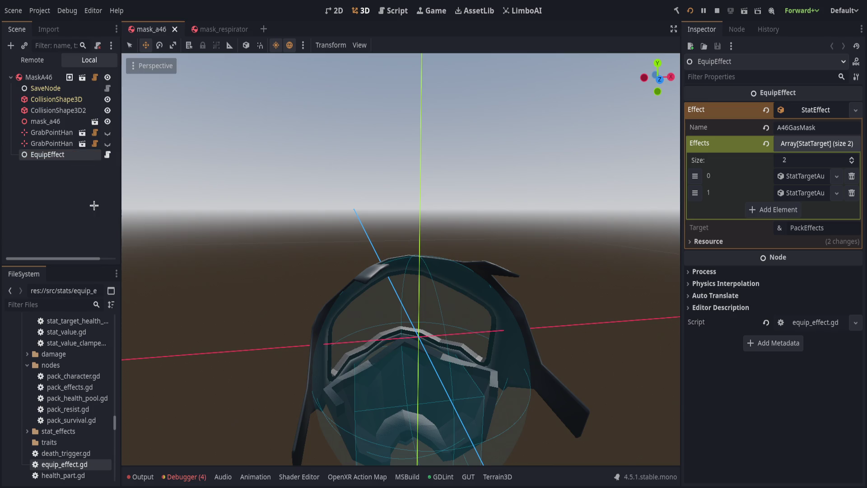
pyautogui.click(212, 29)
pyautogui.click(58, 122)
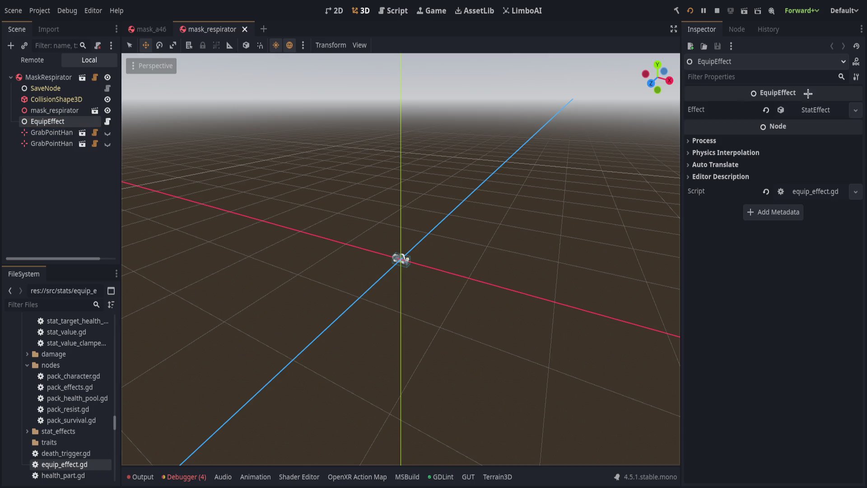
pyautogui.click(808, 109)
pyautogui.click(803, 140)
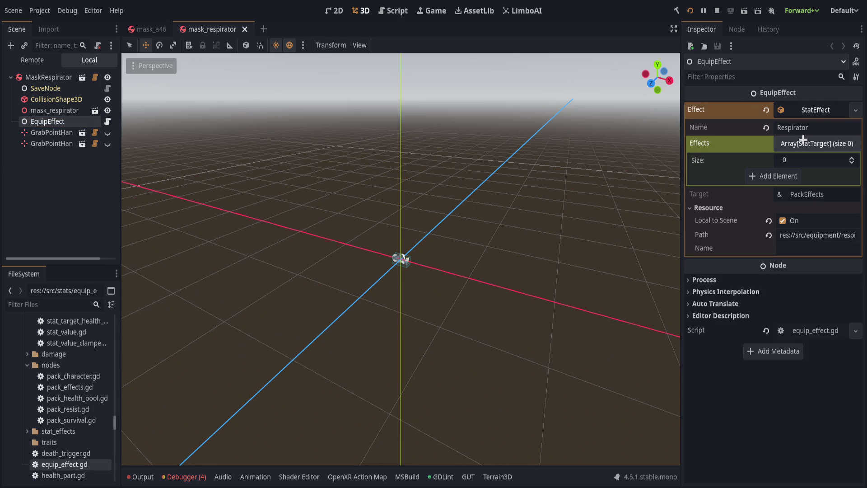
pyautogui.click(803, 141)
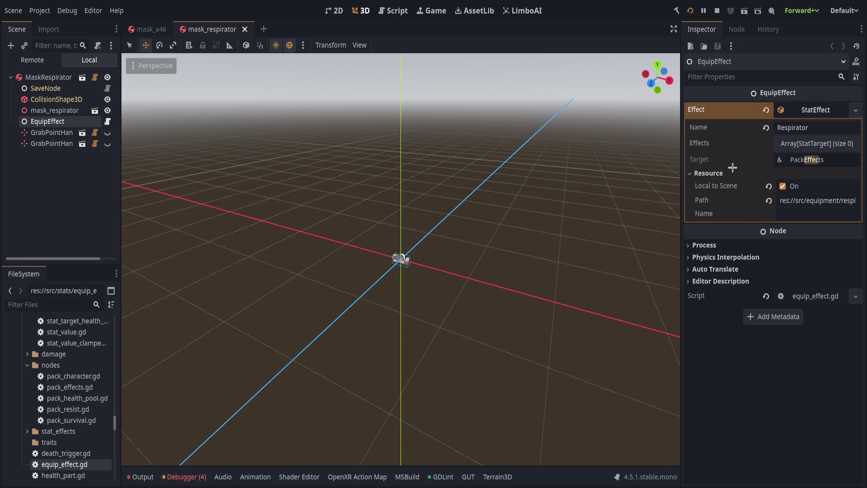
# Compare with mask_a46, then move EquipEffect to the end of MaskRespirator's children.
pyautogui.click(152, 28)
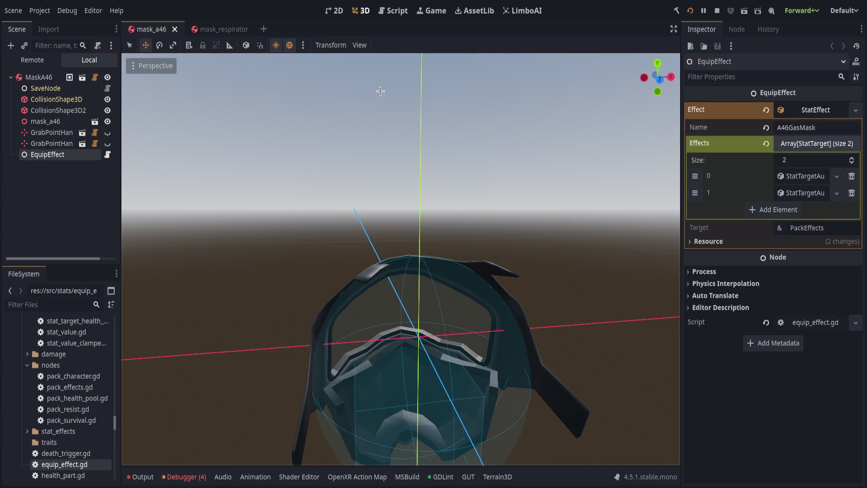
pyautogui.moveTo(208, 25)
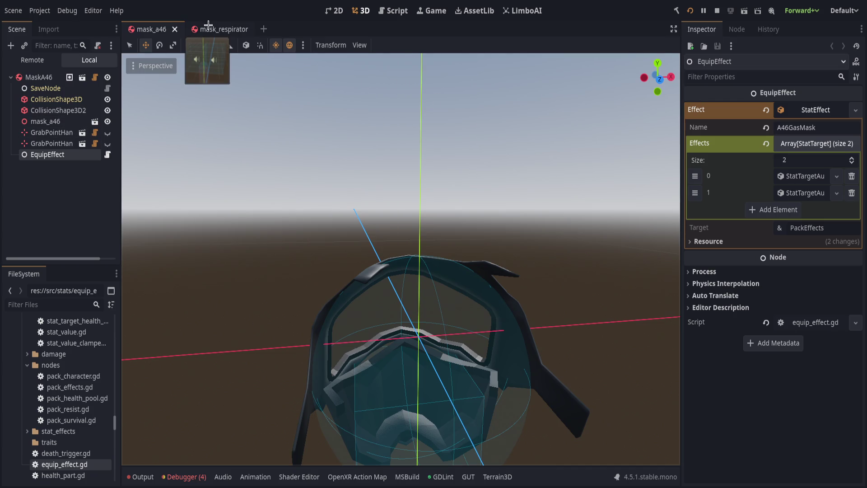
pyautogui.click(208, 24)
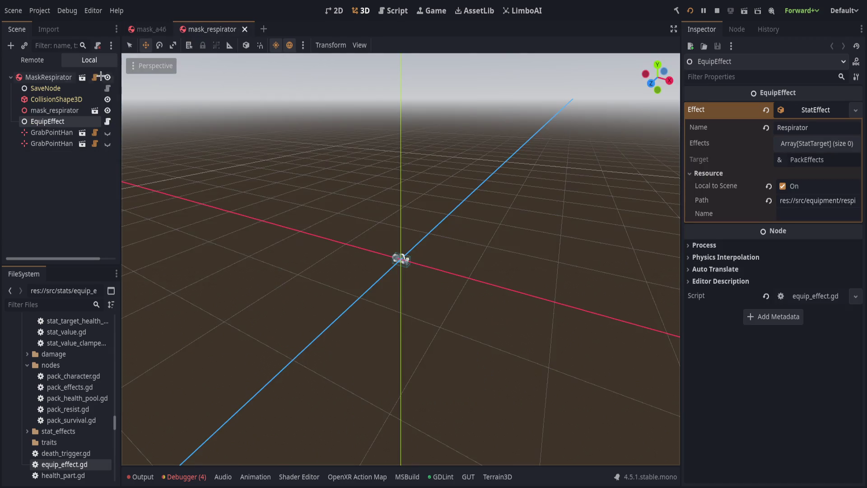
pyautogui.moveTo(70, 118); pyautogui.dragTo(50, 78)
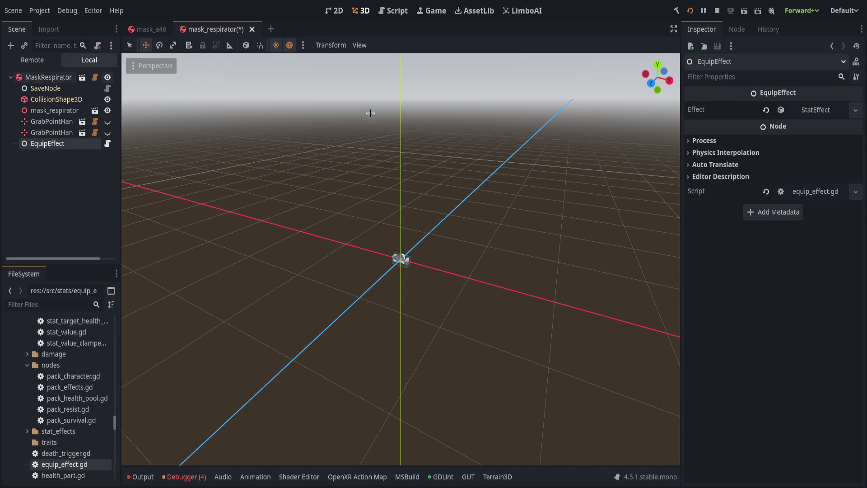
# Expand the respirator's StatEffect effects and their ModResist modifiers in a wider Inspector.
pyautogui.click(799, 113)
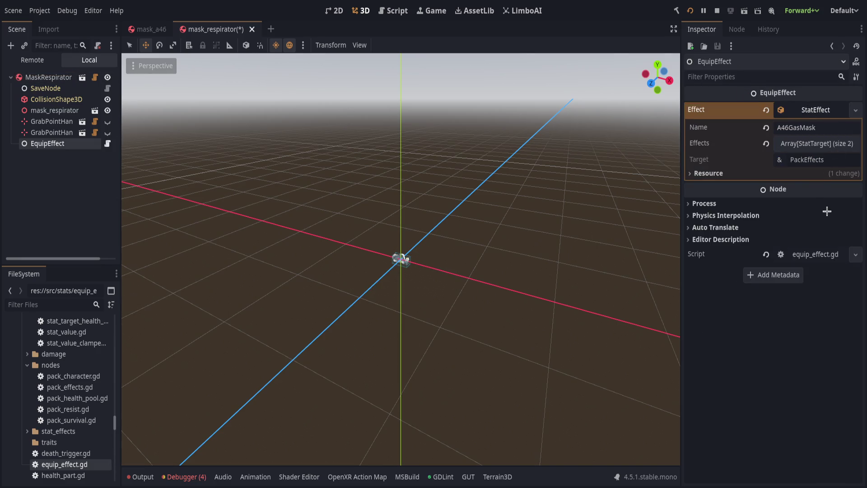
pyautogui.click(801, 143)
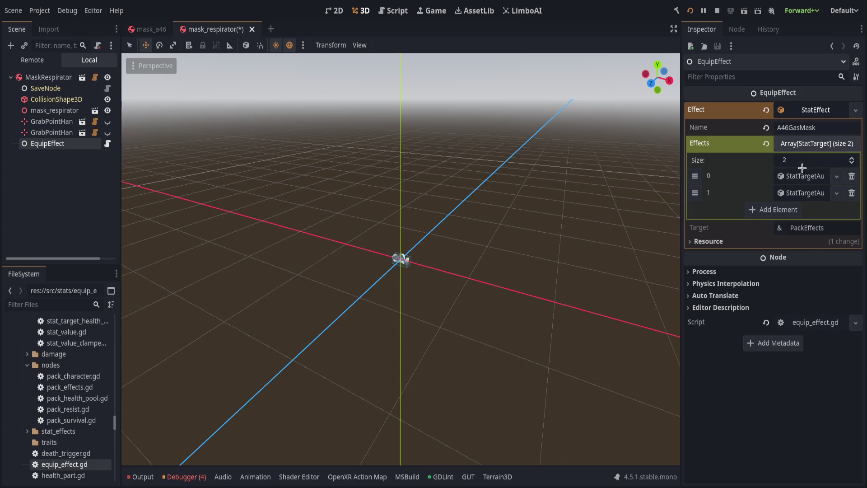
pyautogui.click(787, 193)
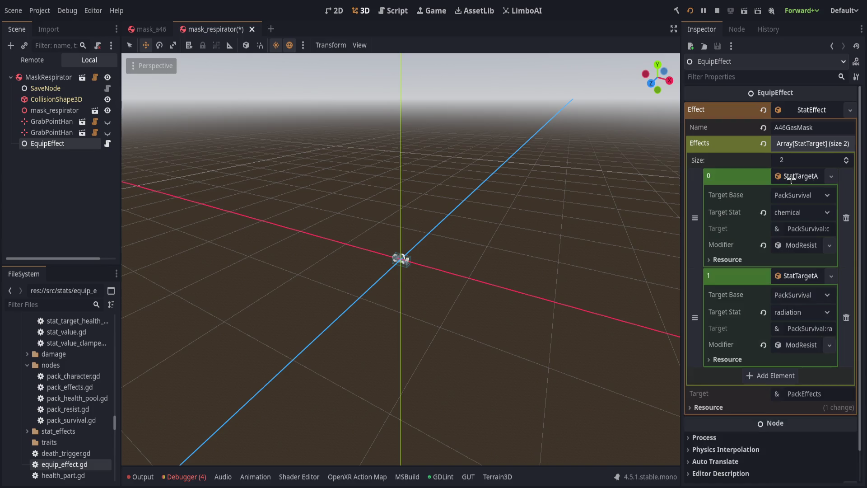
pyautogui.moveTo(681, 229); pyautogui.dragTo(579, 229)
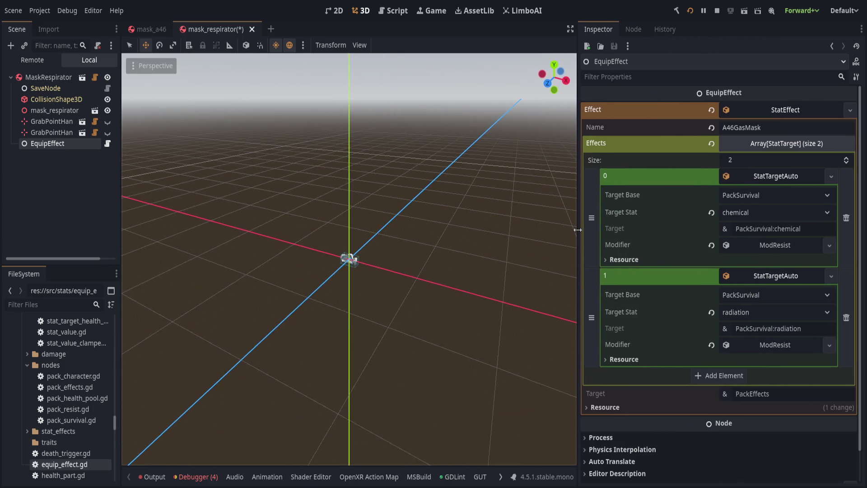
pyautogui.click(775, 346)
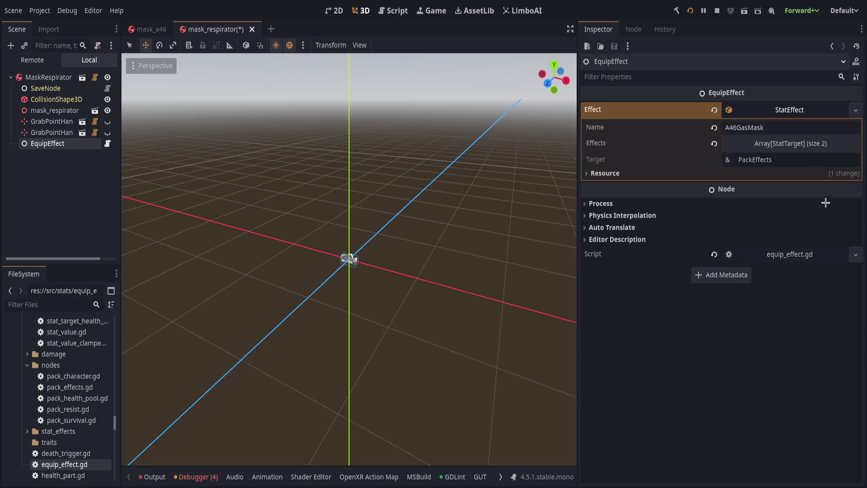
pyautogui.click(785, 143)
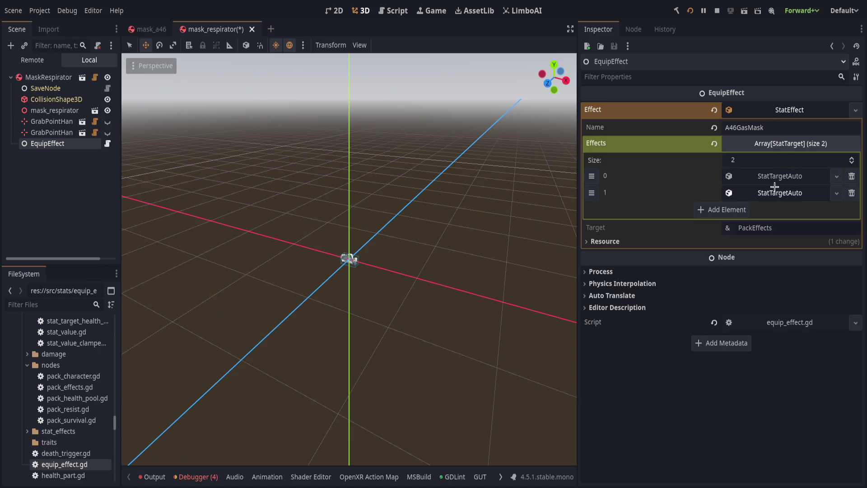
pyautogui.click(776, 191)
pyautogui.click(777, 176)
# Set the radiation resist to 5.0 and the chemical resist to 15.0, then save mask_respirator.
pyautogui.click(744, 379)
pyautogui.write('4')
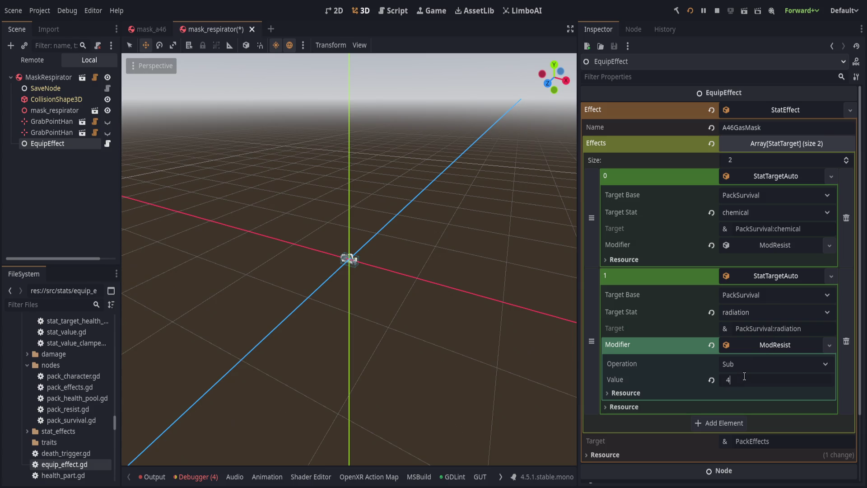
pyautogui.press('BackSpace')
pyautogui.write('5')
pyautogui.press('Return')
pyautogui.click(775, 245)
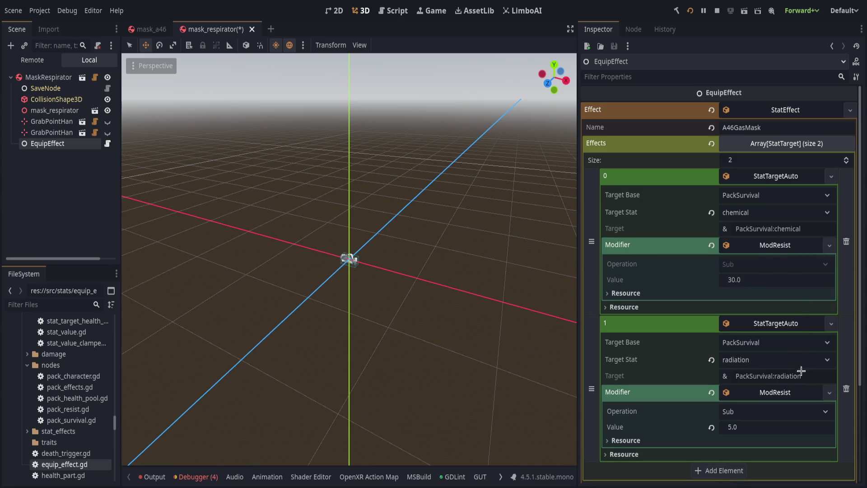
pyautogui.click(766, 279)
pyautogui.write('15')
pyautogui.press('Return')
pyautogui.hotkey('ctrl', 's')
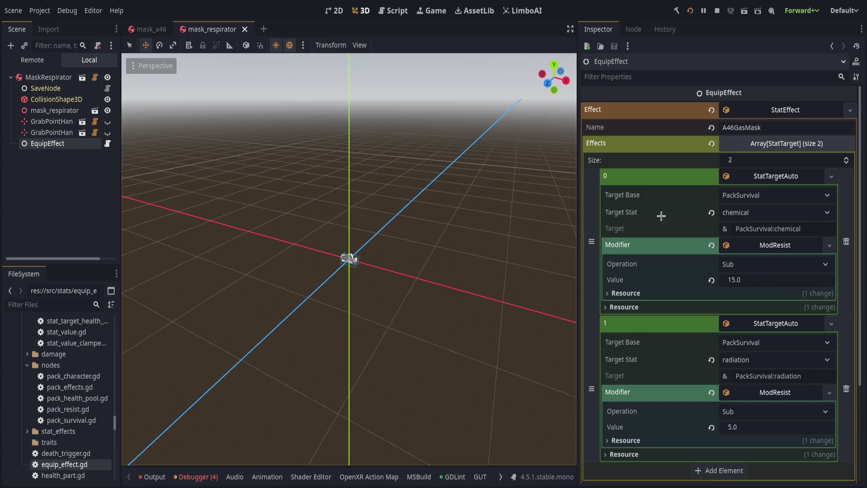
# Collapse all StatEffect details, widen the 3D view, and save the scene again.
pyautogui.click(746, 244)
pyautogui.click(749, 344)
pyautogui.click(751, 277)
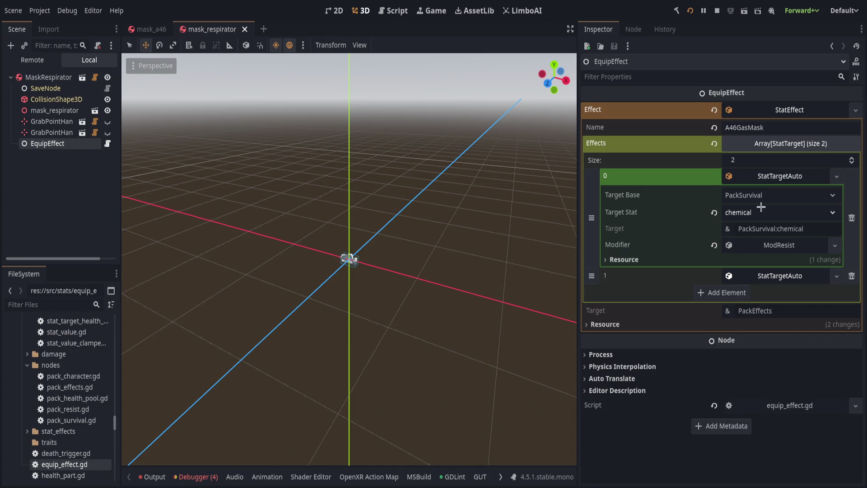
pyautogui.click(763, 176)
pyautogui.click(770, 141)
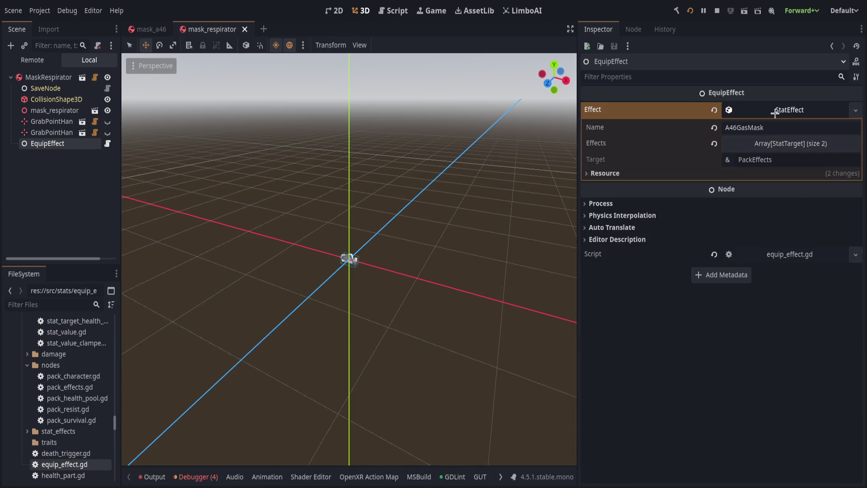
pyautogui.click(774, 111)
pyautogui.moveTo(575, 122)
pyautogui.mouseDown()
pyautogui.moveTo(724, 135)
pyautogui.moveTo(703, 135)
pyautogui.mouseUp()
pyautogui.hotkey('ctrl', 's')
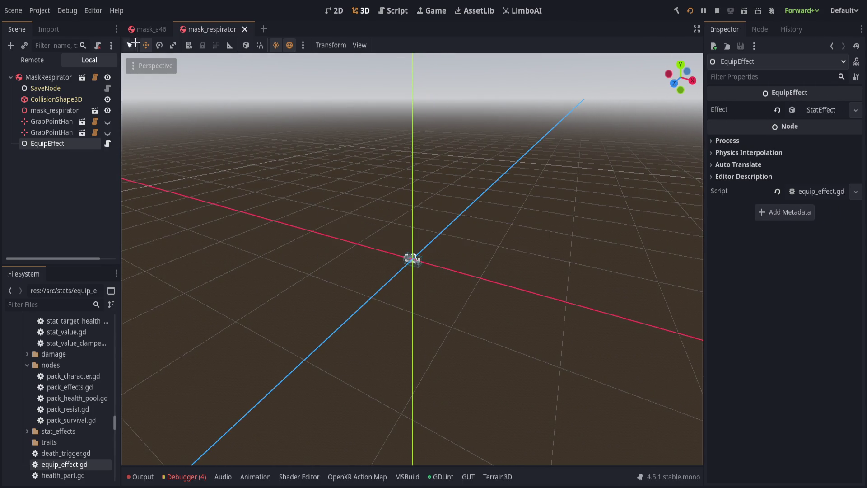
# Check mask_a46's two effect entries, fold the StatEffect away, and save mask_a46.
pyautogui.click(139, 30)
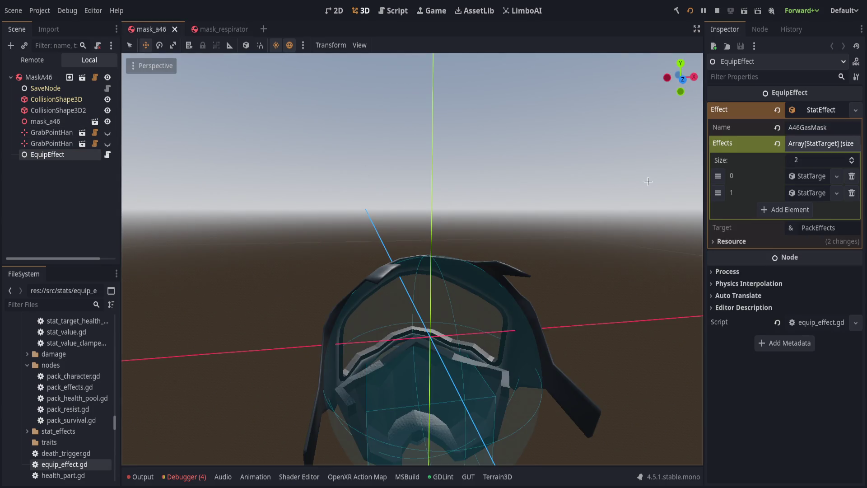
pyautogui.click(808, 193)
pyautogui.click(804, 175)
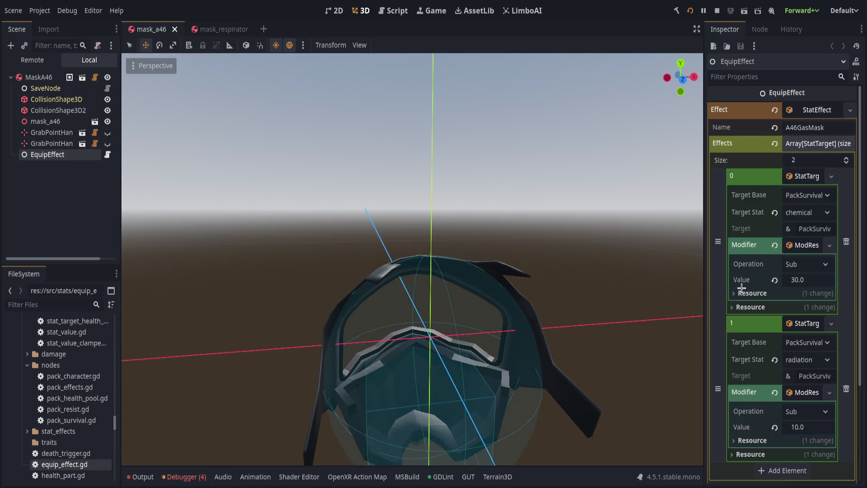
pyautogui.click(788, 112)
pyautogui.hotkey('ctrl', 's')
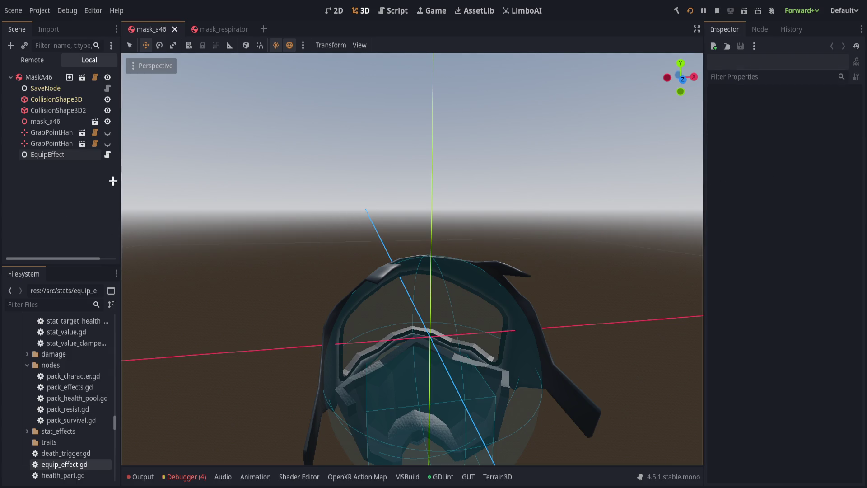
pyautogui.moveTo(120, 178)
pyautogui.mouseDown()
pyautogui.moveTo(102, 198)
pyautogui.moveTo(158, 202)
pyautogui.moveTo(127, 209)
pyautogui.moveTo(148, 216)
pyautogui.mouseUp()
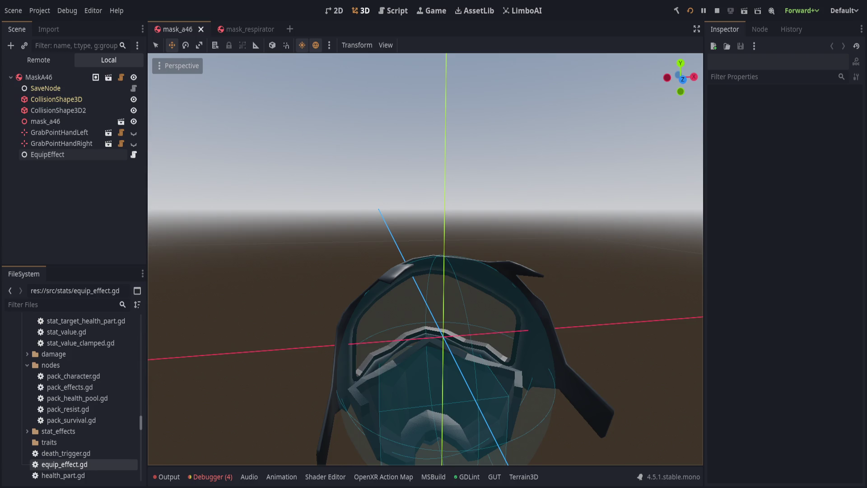
# Orbit to view the mask's front, then close the mask_a46 and mask_respirator scenes.
pyautogui.moveTo(409, 263)
pyautogui.mouseDown()
pyautogui.moveTo(414, 283)
pyautogui.moveTo(401, 196)
pyautogui.moveTo(548, 228)
pyautogui.moveTo(443, 242)
pyautogui.moveTo(187, 236)
pyautogui.moveTo(379, 244)
pyautogui.moveTo(519, 316)
pyautogui.mouseUp()
pyautogui.scroll(-3, 617, 398)
pyautogui.moveTo(463, 260)
pyautogui.mouseDown()
pyautogui.moveTo(518, 259)
pyautogui.moveTo(309, 90)
pyautogui.mouseUp()
pyautogui.click(201, 29)
pyautogui.click(221, 29)
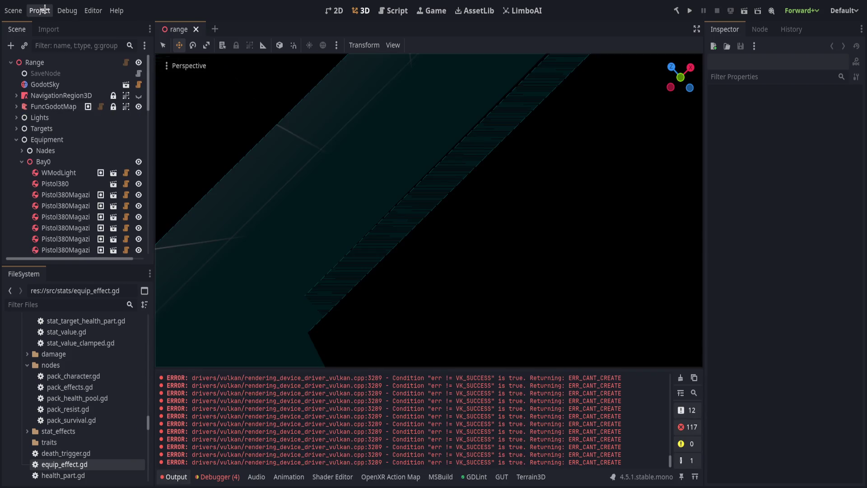
# Hide the output log, then move the MaskA46 mask and raise it along the Y axis.
pyautogui.moveTo(400, 220); pyautogui.dragTo(416, 199)
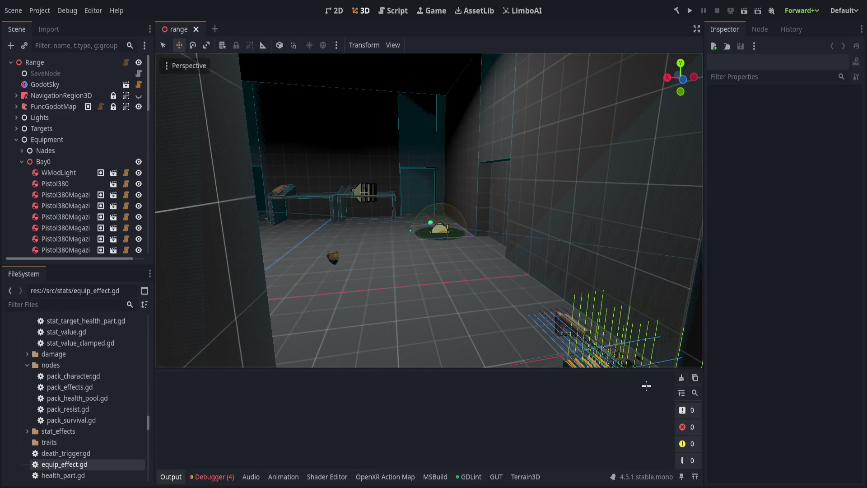
pyautogui.click(170, 476)
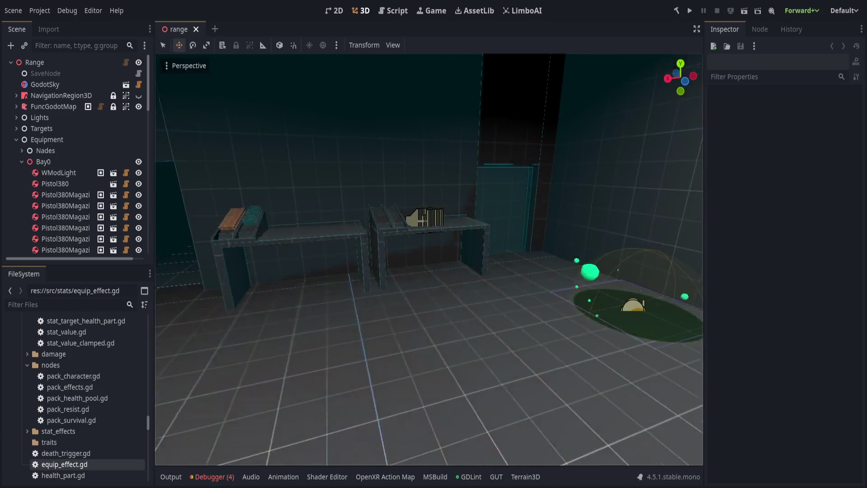
pyautogui.moveTo(428, 259); pyautogui.dragTo(380, 259)
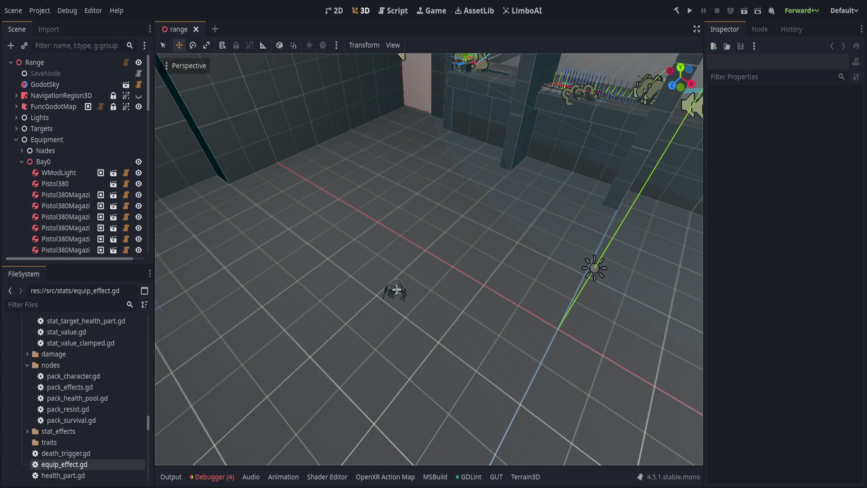
pyautogui.click(396, 290)
pyautogui.press('f')
pyautogui.press('g')
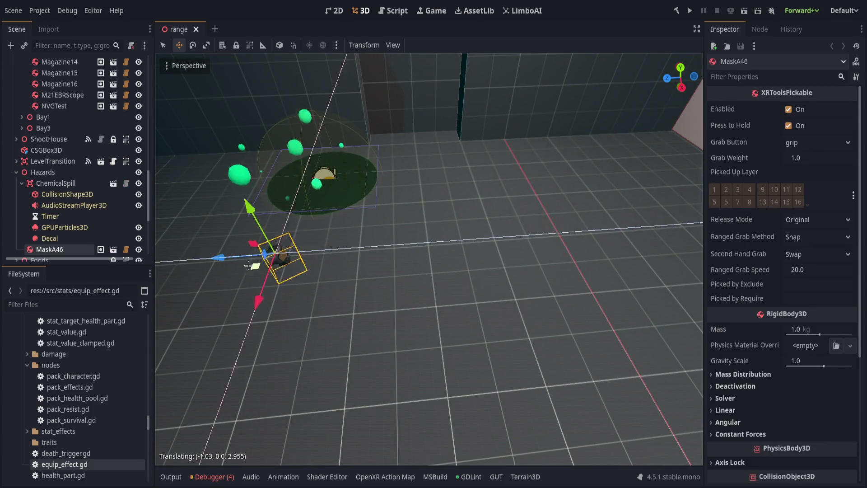
pyautogui.scroll(-10, 206, 306)
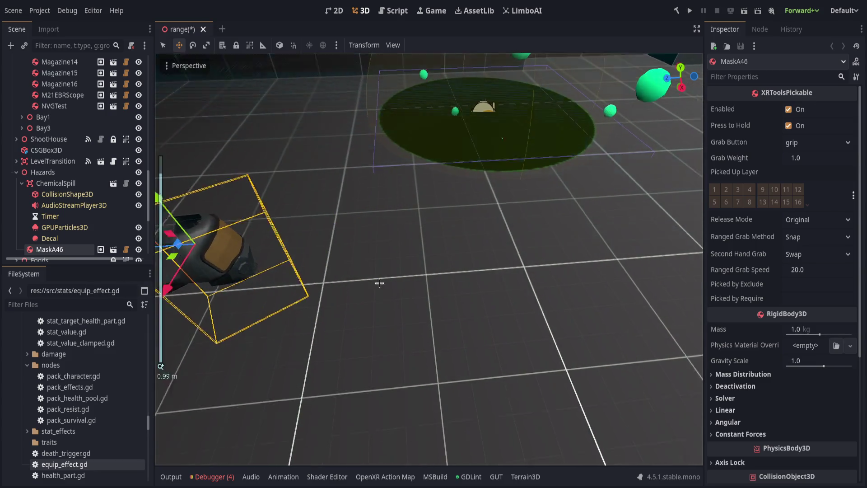
pyautogui.click(371, 271)
pyautogui.press('g')
pyautogui.press('y')
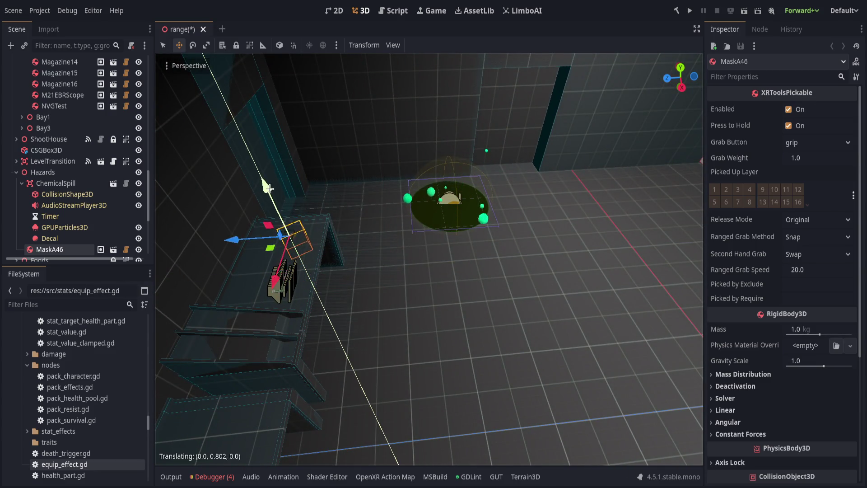
pyautogui.click(255, 165)
# Collapse ChemicalSpill and paste the WearableScreen object under the Hazards group.
pyautogui.scroll(5, 299, 155)
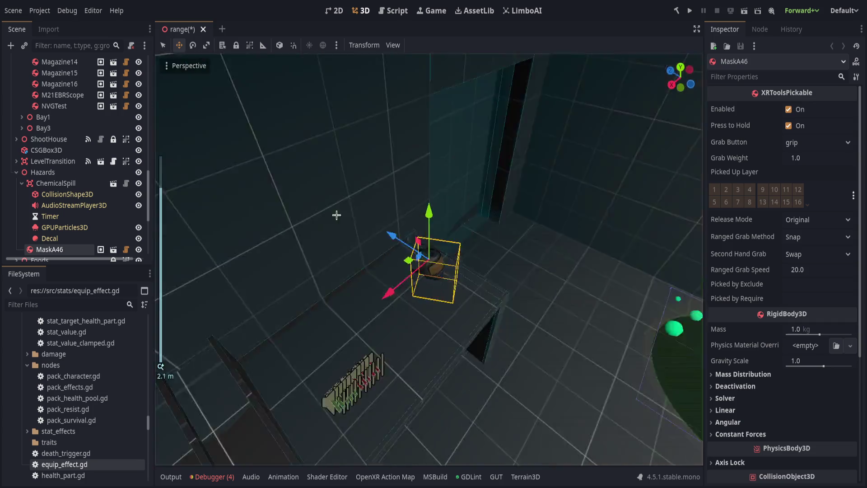
pyautogui.scroll(3, 300, 155)
pyautogui.moveTo(300, 155); pyautogui.dragTo(400, 268)
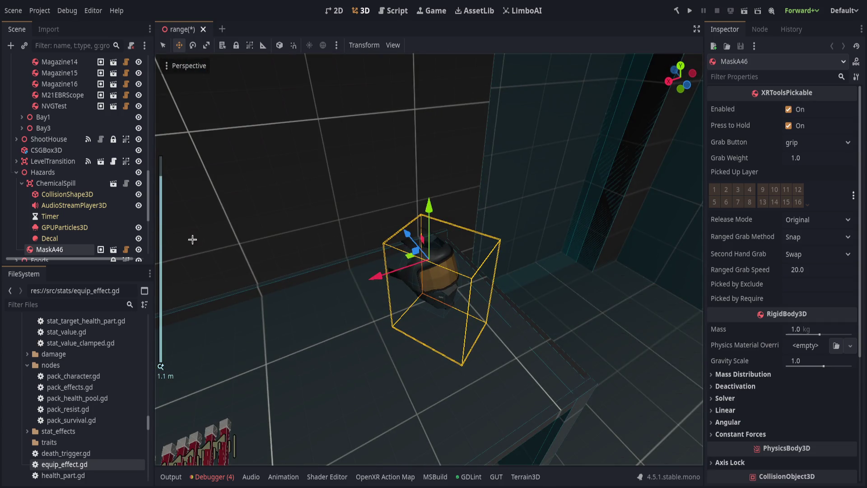
pyautogui.click(21, 183)
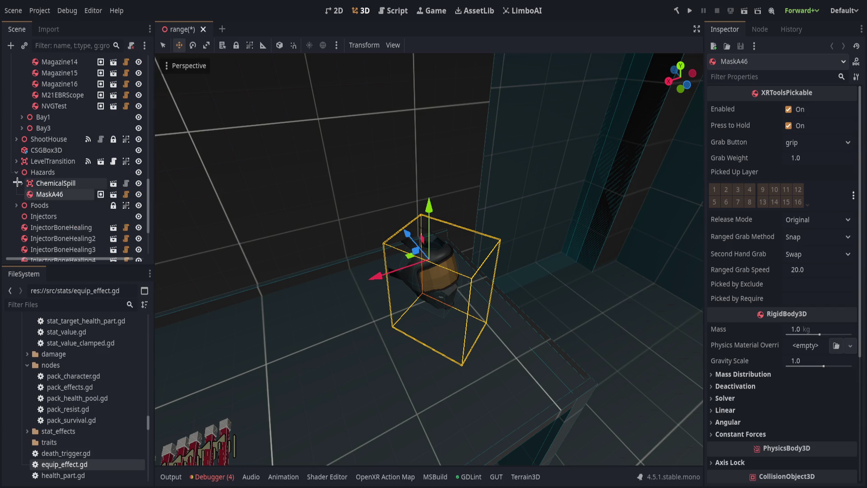
pyautogui.click(39, 173)
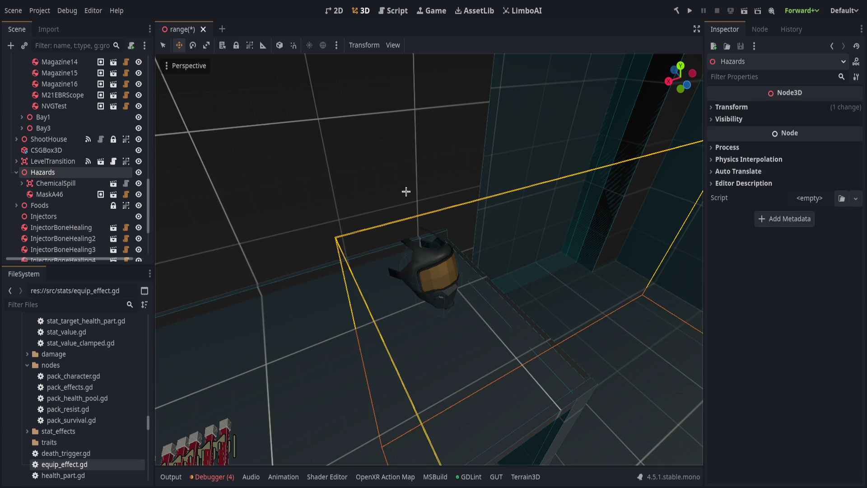
pyautogui.hotkey('ctrl', 'v')
# Move the new WearableScreen onto the table.
pyautogui.press('f')
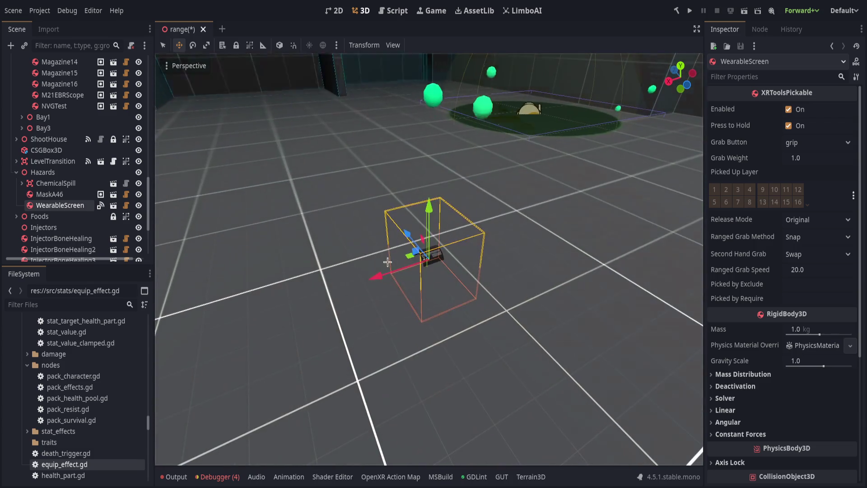
pyautogui.moveTo(408, 255); pyautogui.dragTo(301, 100)
pyautogui.press('f')
# Reset the MaskA46 mask's rotation to zero, slide it along the table, and save.
pyautogui.scroll(3, 437, 219)
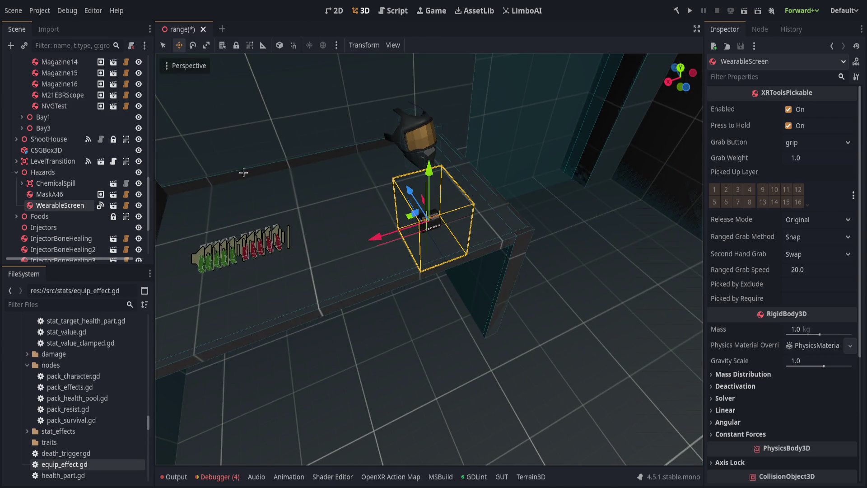
pyautogui.click(58, 195)
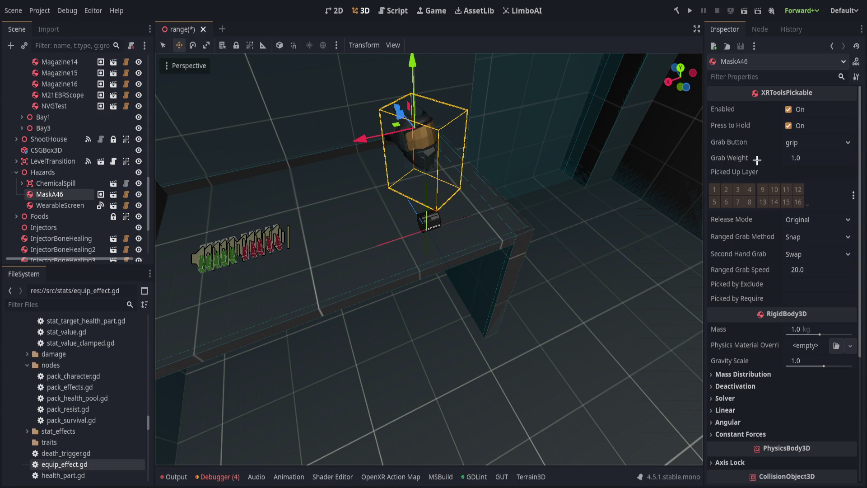
pyautogui.scroll(-5, 779, 285)
pyautogui.click(733, 364)
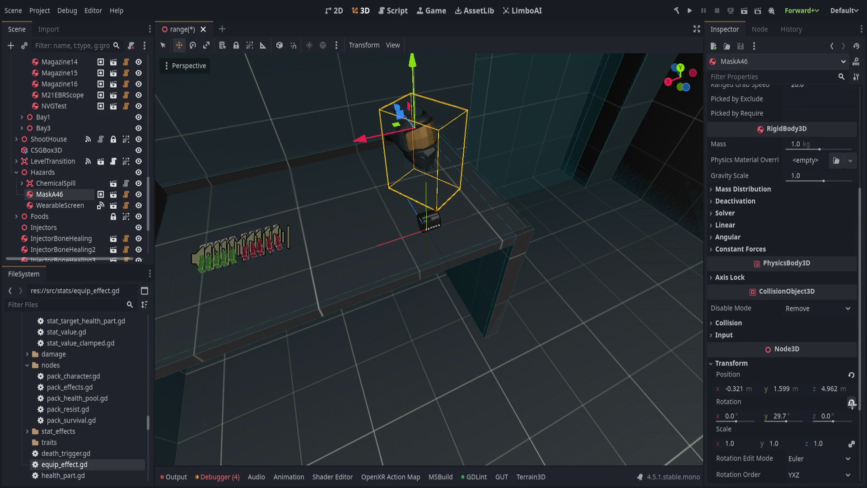
pyautogui.click(851, 403)
pyautogui.click(423, 220)
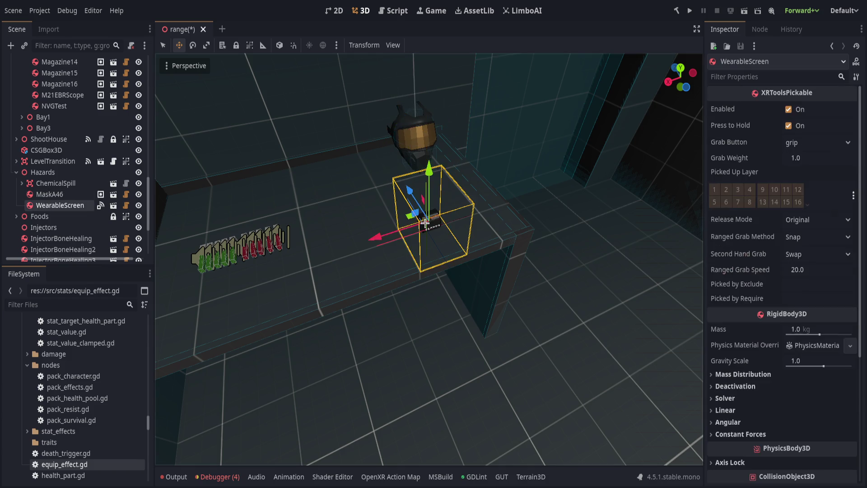
pyautogui.click(408, 123)
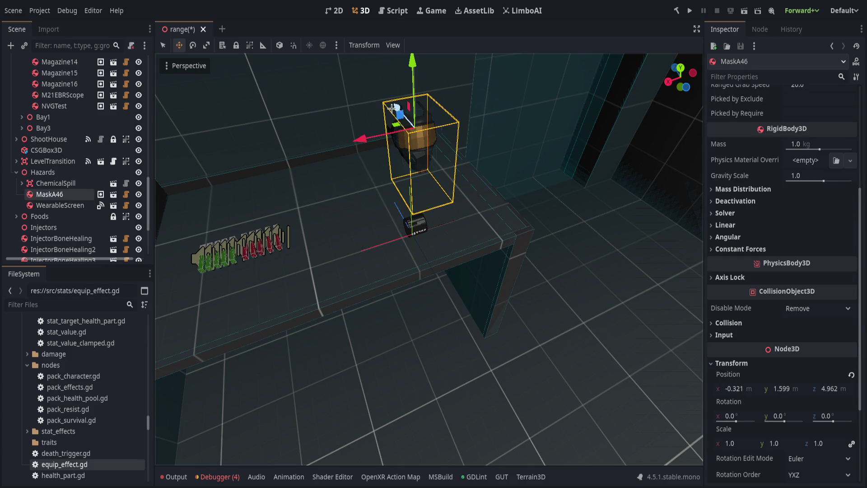
pyautogui.moveTo(390, 107)
pyautogui.mouseDown()
pyautogui.moveTo(416, 238)
pyautogui.moveTo(425, 238)
pyautogui.mouseUp()
pyautogui.click(413, 228)
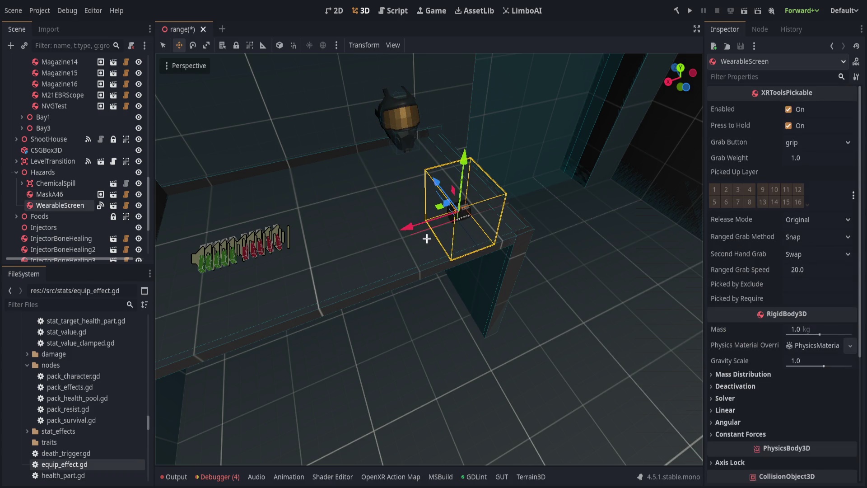
pyautogui.hotkey('ctrl', 's')
# Lower the MaskA46 mask beside the WearableScreen and tilt it forward 30 degrees on X.
pyautogui.click(490, 165)
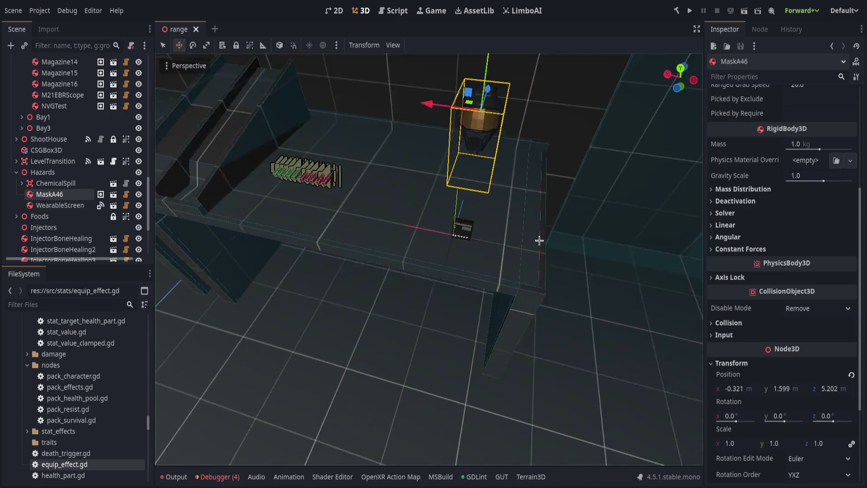
pyautogui.moveTo(477, 121)
pyautogui.mouseDown()
pyautogui.moveTo(473, 81)
pyautogui.moveTo(463, 151)
pyautogui.mouseUp()
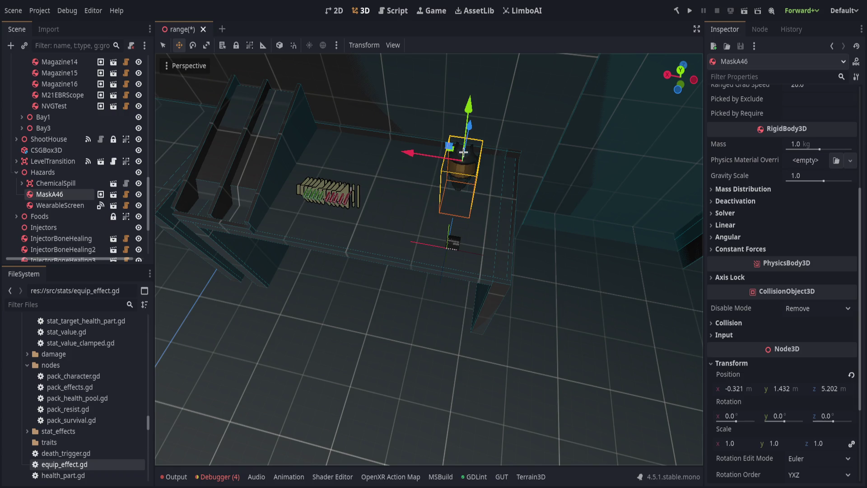
pyautogui.moveTo(430, 113); pyautogui.dragTo(440, 137)
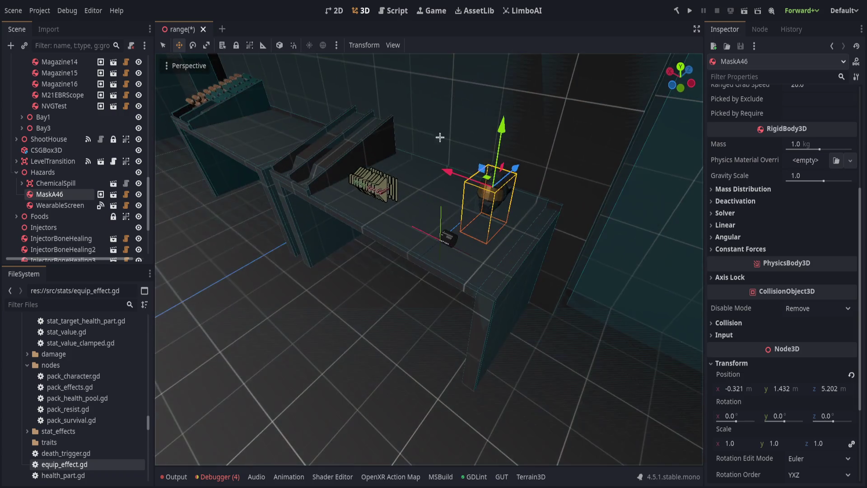
pyautogui.moveTo(486, 179)
pyautogui.mouseDown()
pyautogui.moveTo(490, 242)
pyautogui.moveTo(490, 213)
pyautogui.moveTo(508, 185)
pyautogui.mouseUp()
pyautogui.press('f')
pyautogui.press('e')
pyautogui.moveTo(503, 282)
pyautogui.mouseDown()
pyautogui.moveTo(455, 185)
pyautogui.moveTo(440, 211)
pyautogui.moveTo(443, 178)
pyautogui.mouseUp()
pyautogui.press('w')
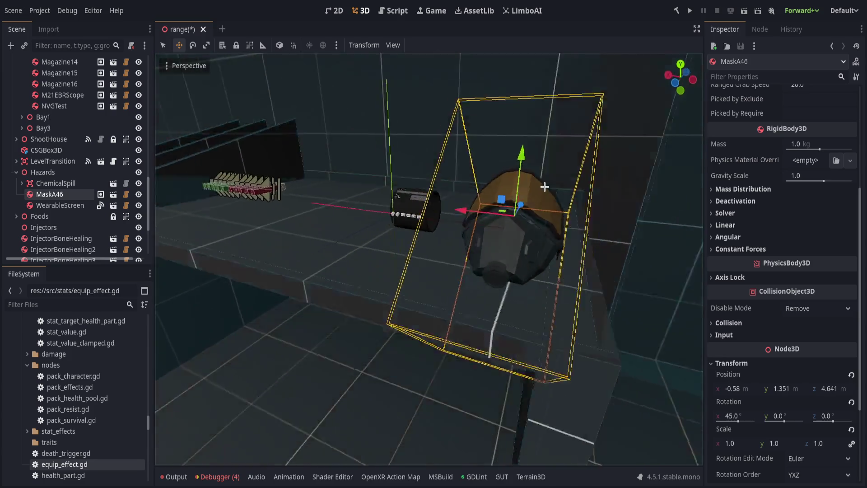
pyautogui.click(477, 227)
# Lower the WearableScreen slightly onto the table and save the range scene.
pyautogui.click(438, 201)
pyautogui.moveTo(441, 140)
pyautogui.mouseDown()
pyautogui.moveTo(443, 196)
pyautogui.moveTo(449, 183)
pyautogui.mouseUp()
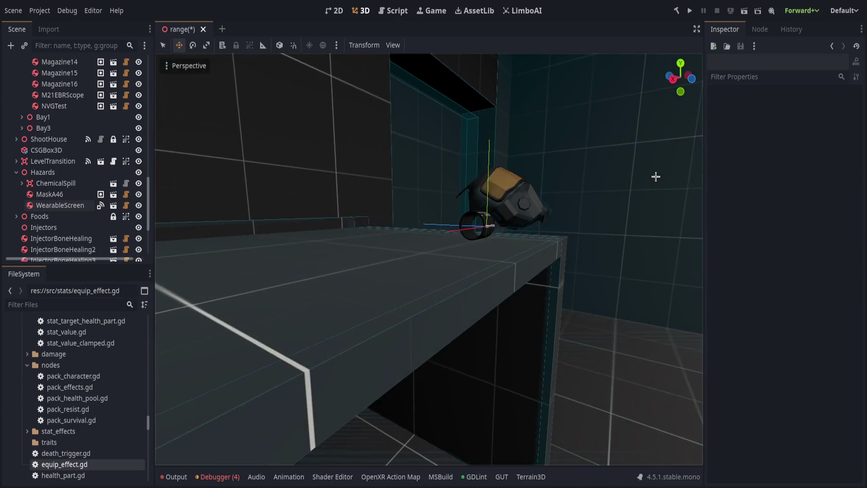
pyautogui.hotkey('ctrl', 's')
# Box-select the ChemicalSpill hazard's child nodes, clear the selection, and save again.
pyautogui.scroll(-8, 518, 273)
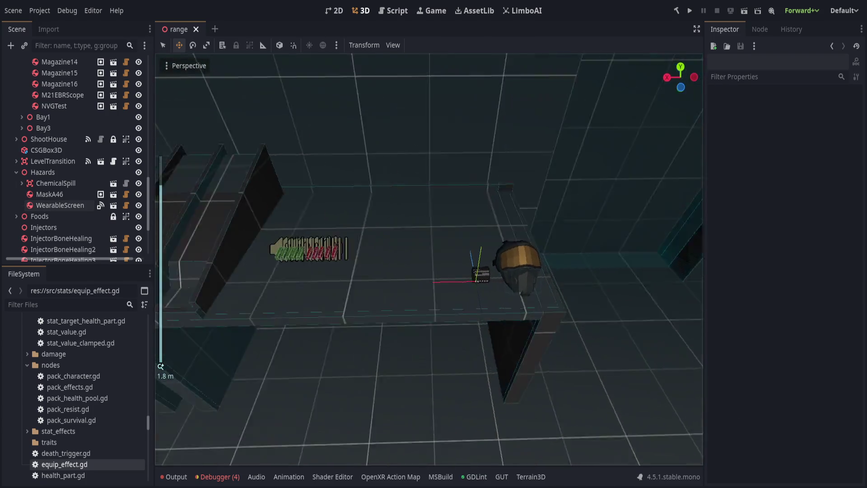
pyautogui.scroll(-3, 489, 280)
pyautogui.scroll(5, 489, 260)
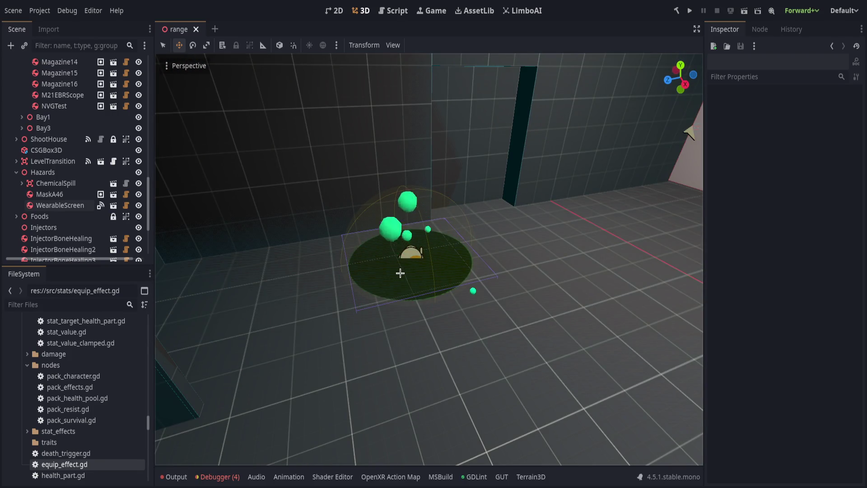
pyautogui.moveTo(356, 229); pyautogui.dragTo(568, 356)
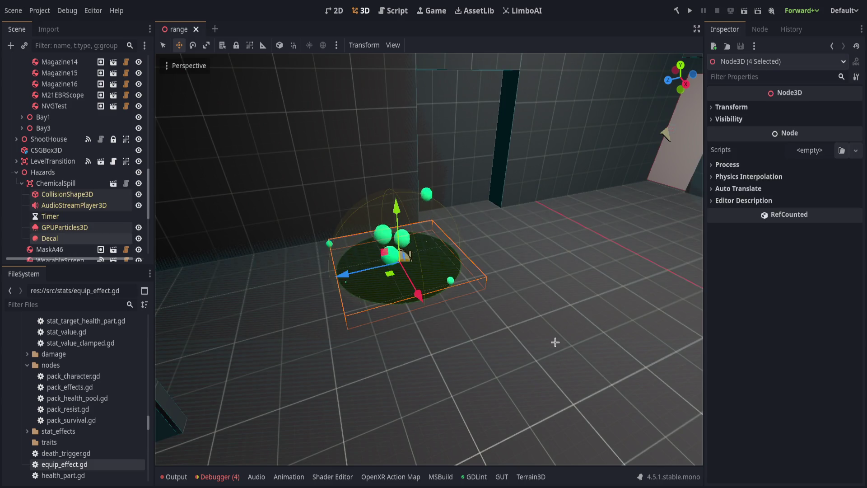
pyautogui.click(555, 342)
pyautogui.hotkey('ctrl', 's')
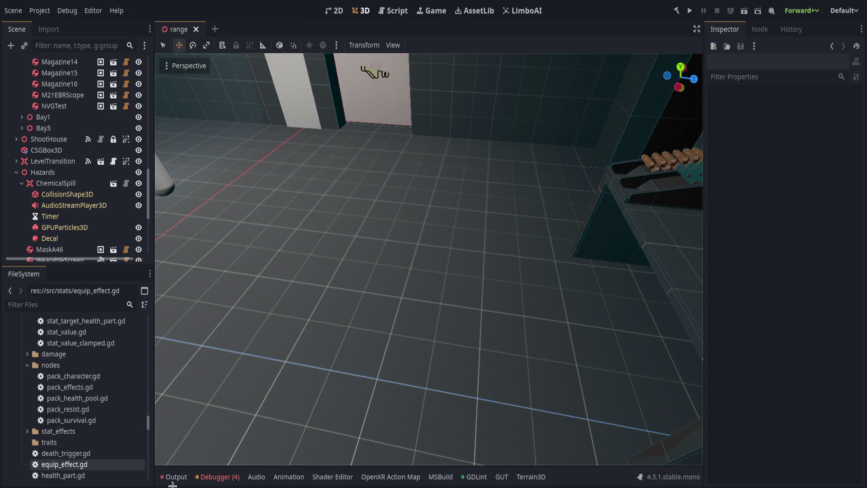
# Toggle the Output log, then frame and select the green and red injectors.
pyautogui.click(173, 480)
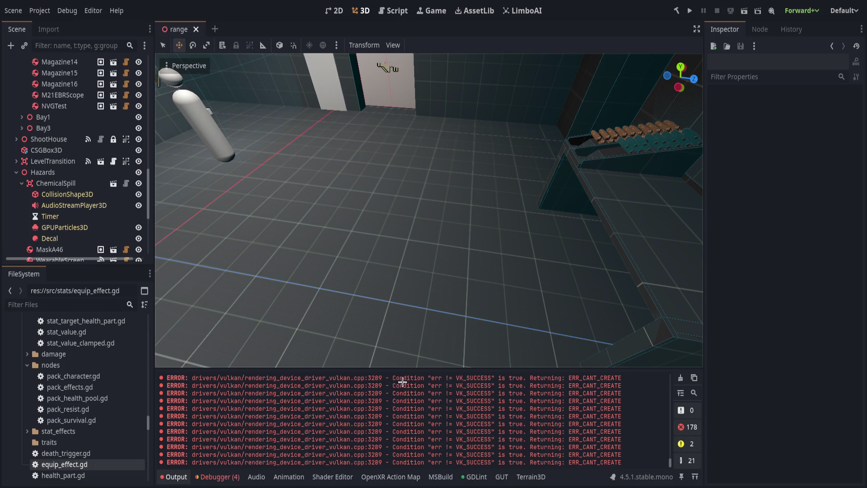
pyautogui.click(174, 476)
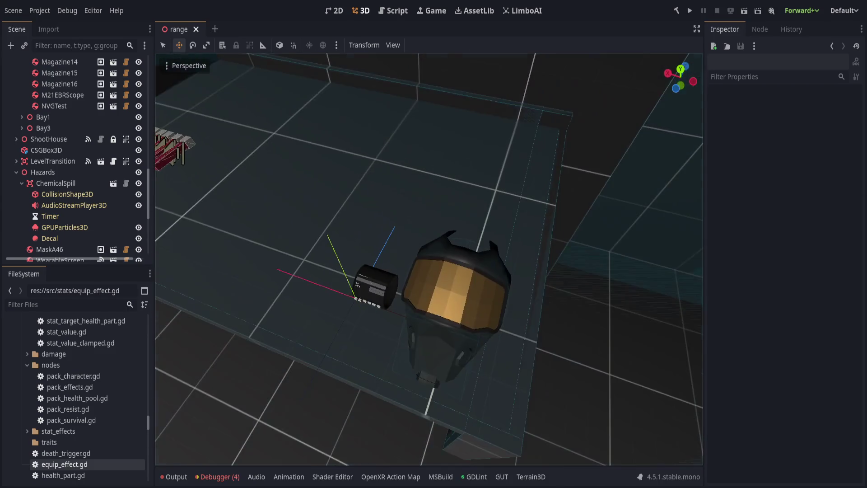
pyautogui.moveTo(319, 154); pyautogui.dragTo(592, 423)
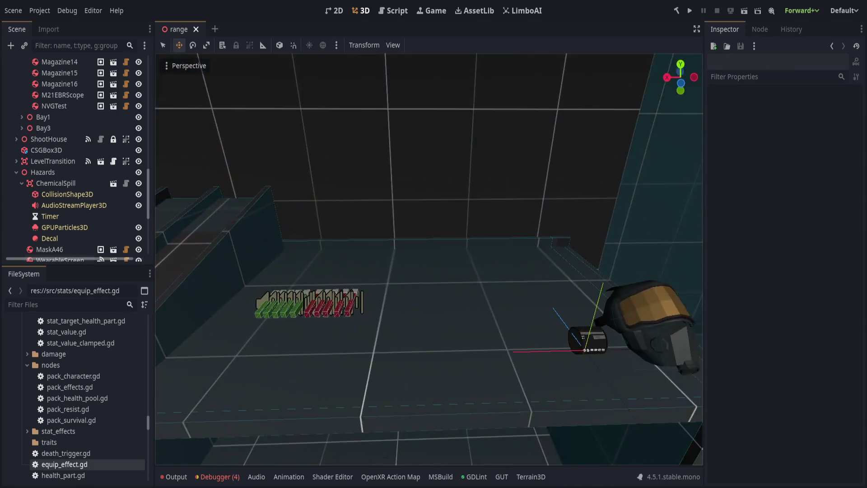
pyautogui.moveTo(286, 270); pyautogui.dragTo(452, 366)
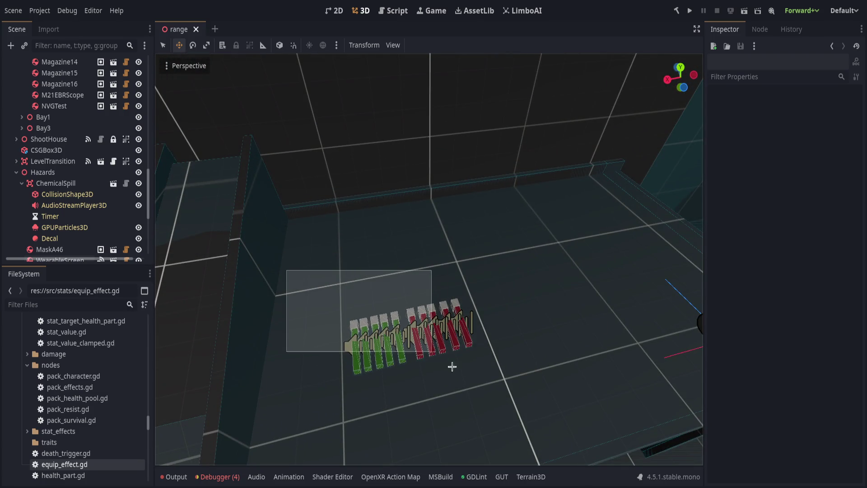
pyautogui.moveTo(553, 401); pyautogui.dragTo(552, 402)
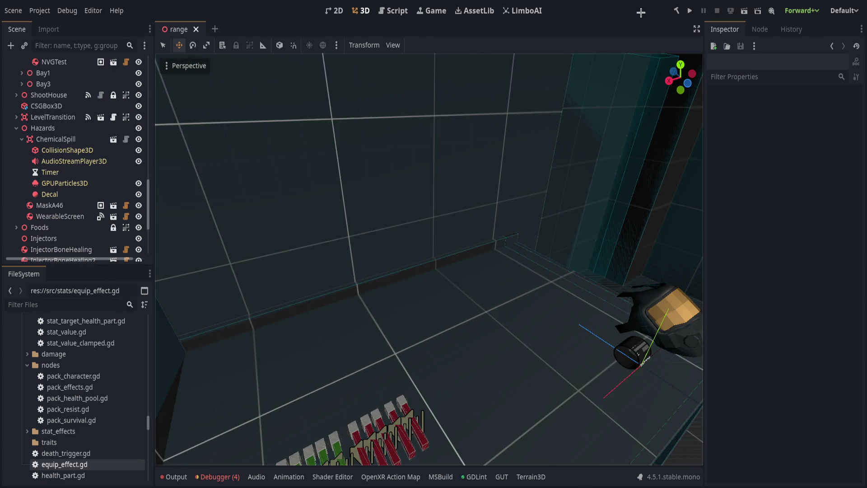
# Run the project to test in VR, then return to the editor and hide the Output log.
pyautogui.click(691, 10)
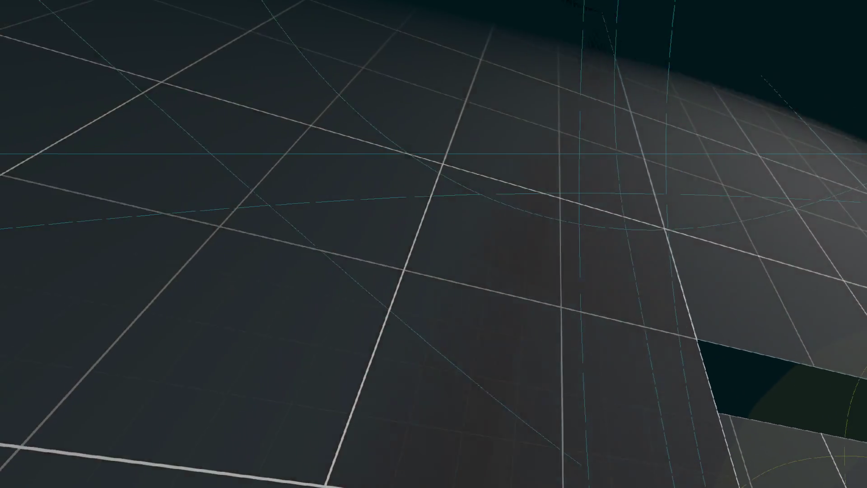
pyautogui.hotkey('alt', 'Tab')
pyautogui.scroll(3, 294, 416)
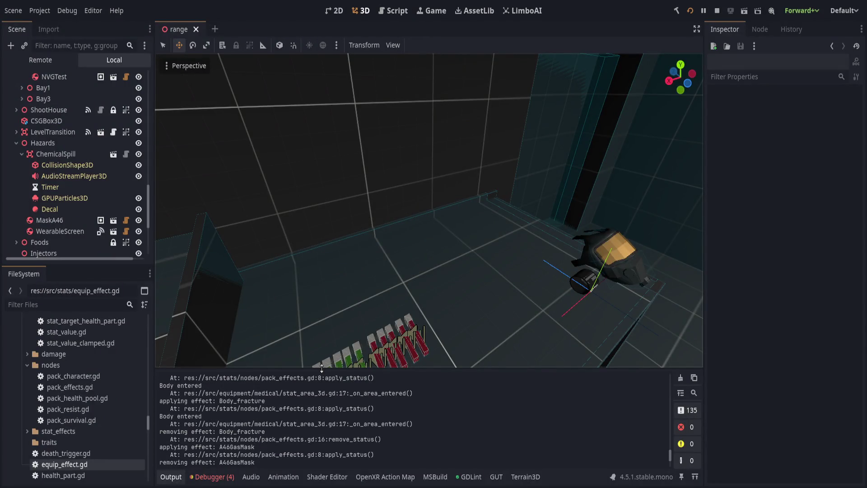
pyautogui.click(167, 477)
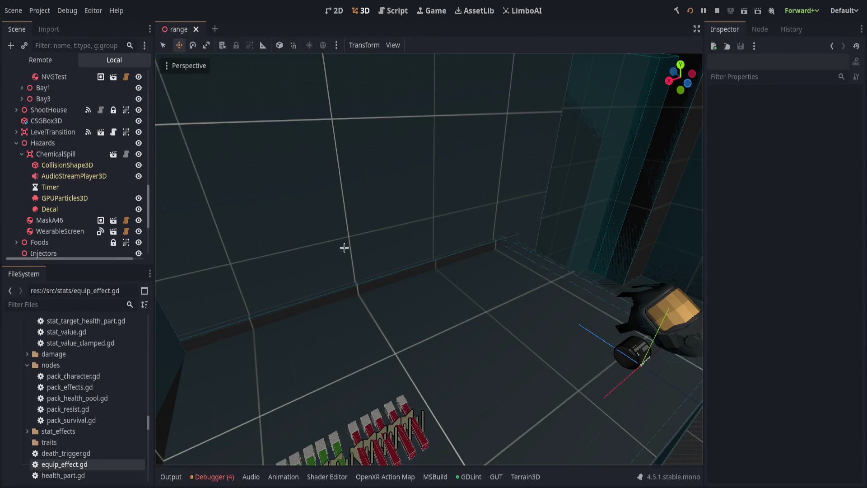
pyautogui.scroll(-5, 393, 247)
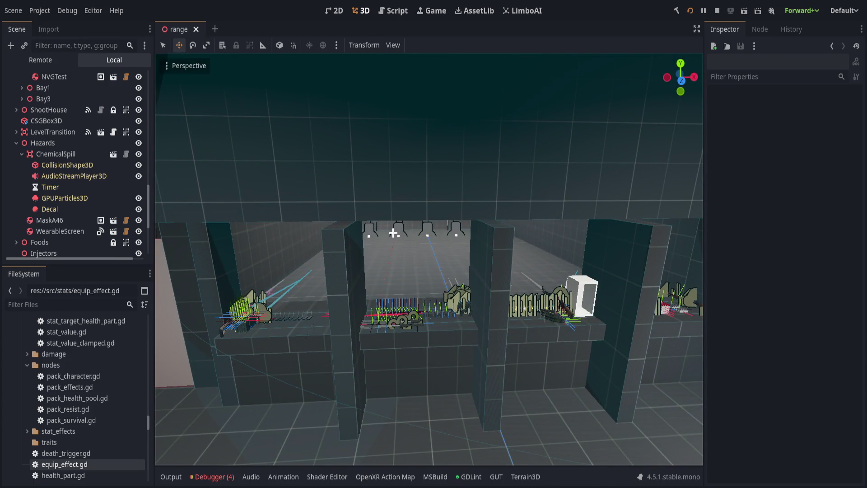
pyautogui.moveTo(595, 250)
pyautogui.mouseDown()
pyautogui.moveTo(577, 258)
pyautogui.moveTo(565, 249)
pyautogui.mouseUp()
pyautogui.moveTo(437, 243); pyautogui.dragTo(437, 243)
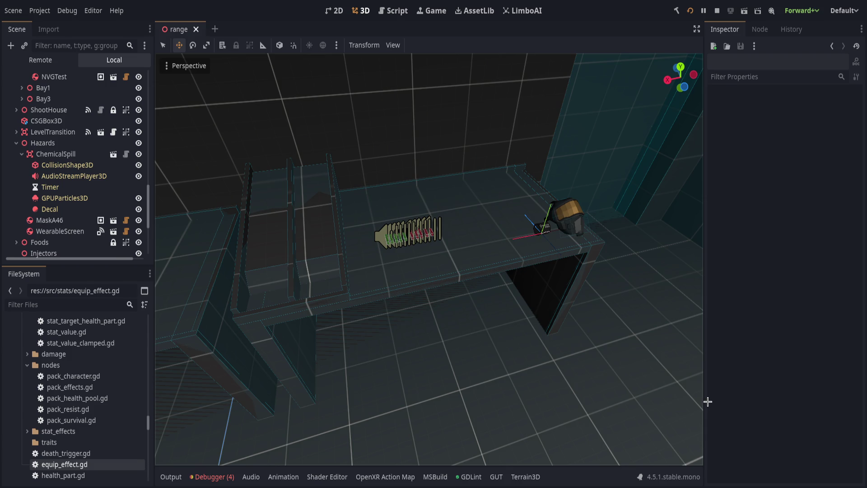
pyautogui.moveTo(325, 348)
pyautogui.mouseDown()
pyautogui.moveTo(433, 312)
pyautogui.moveTo(425, 301)
pyautogui.mouseUp()
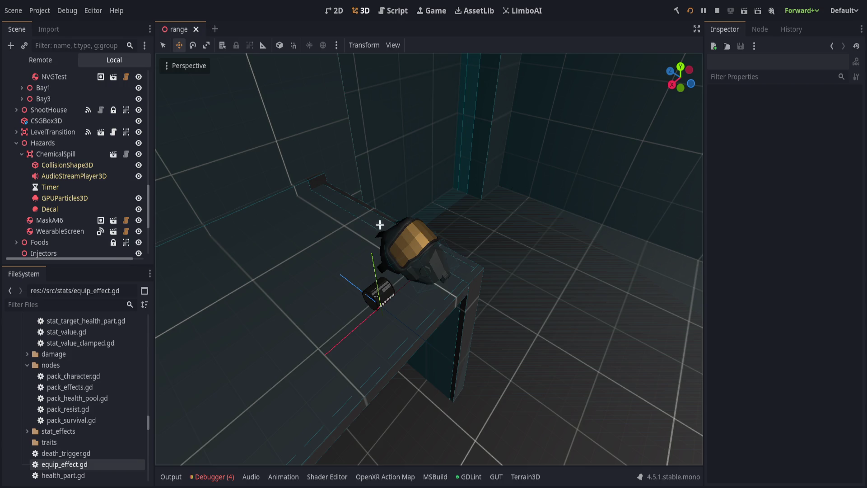
pyautogui.scroll(-5, 381, 226)
pyautogui.moveTo(339, 239)
pyautogui.mouseDown()
pyautogui.moveTo(470, 195)
pyautogui.moveTo(422, 238)
pyautogui.moveTo(425, 246)
pyautogui.moveTo(541, 252)
pyautogui.moveTo(659, 284)
pyautogui.moveTo(458, 189)
pyautogui.moveTo(283, 203)
pyautogui.moveTo(348, 209)
pyautogui.moveTo(319, 100)
pyautogui.moveTo(691, 193)
pyautogui.moveTo(367, 164)
pyautogui.moveTo(242, 235)
pyautogui.moveTo(441, 242)
pyautogui.moveTo(215, 191)
pyautogui.moveTo(406, 234)
pyautogui.moveTo(502, 198)
pyautogui.moveTo(253, 212)
pyautogui.mouseUp()
pyautogui.scroll(2, 441, 242)
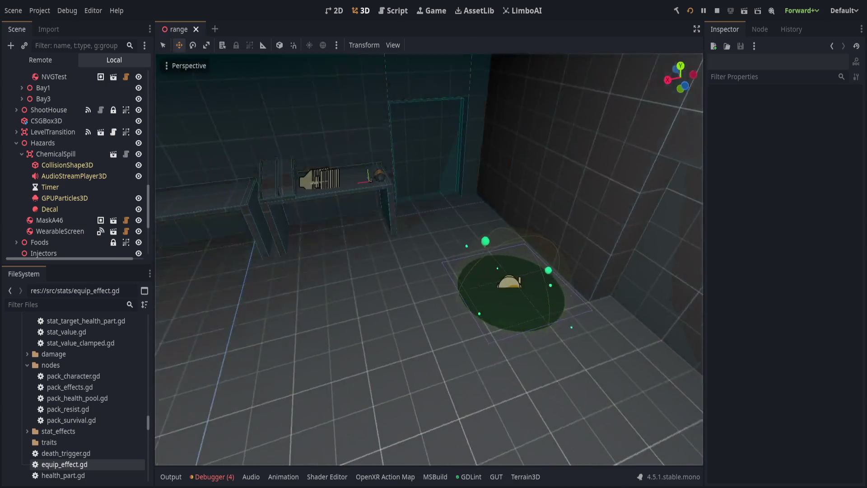
pyautogui.moveTo(434, 253)
pyautogui.mouseDown()
pyautogui.moveTo(515, 236)
pyautogui.moveTo(248, 178)
pyautogui.moveTo(445, 134)
pyautogui.moveTo(425, 185)
pyautogui.moveTo(385, 52)
pyautogui.moveTo(451, 180)
pyautogui.moveTo(523, 251)
pyautogui.moveTo(564, 256)
pyautogui.mouseUp()
# Frame the injector rack, collapse the Hazards group, and box-select the ten injectors.
pyautogui.moveTo(223, 264); pyautogui.dragTo(508, 398)
pyautogui.moveTo(489, 248); pyautogui.dragTo(494, 333)
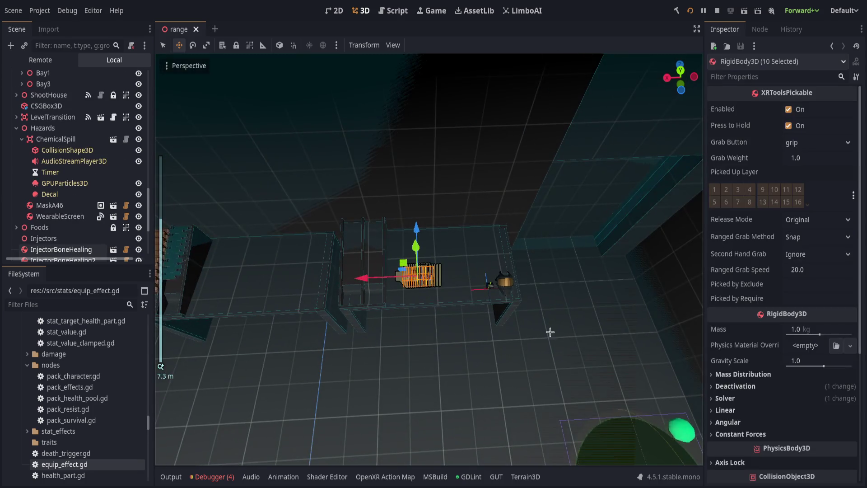
pyautogui.click(594, 328)
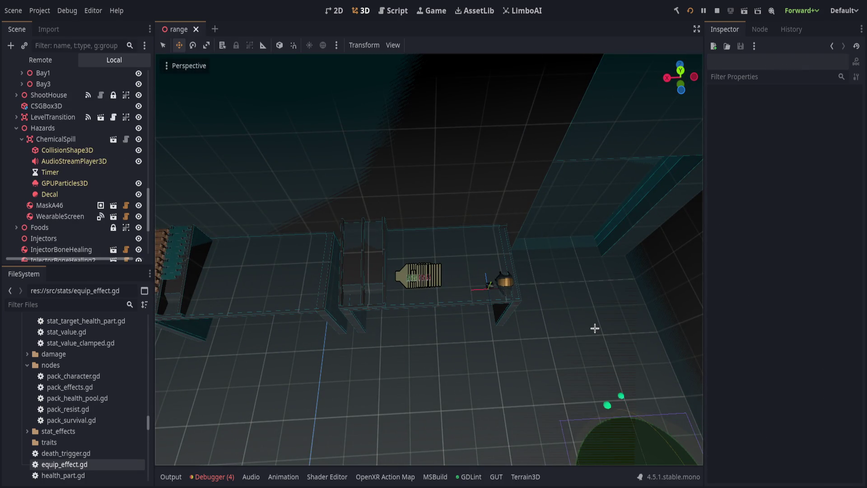
pyautogui.scroll(5, 497, 294)
pyautogui.moveTo(469, 275)
pyautogui.mouseDown()
pyautogui.moveTo(408, 253)
pyautogui.moveTo(398, 301)
pyautogui.mouseUp()
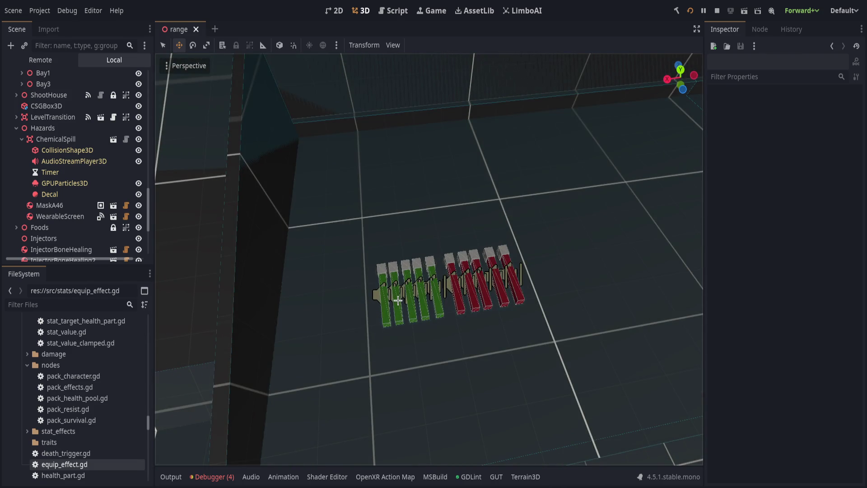
pyautogui.click(17, 128)
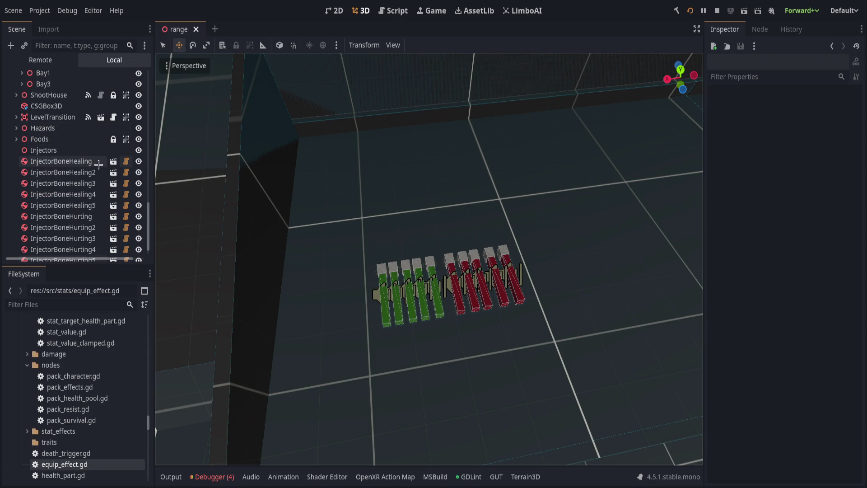
pyautogui.moveTo(147, 186); pyautogui.dragTo(153, 186)
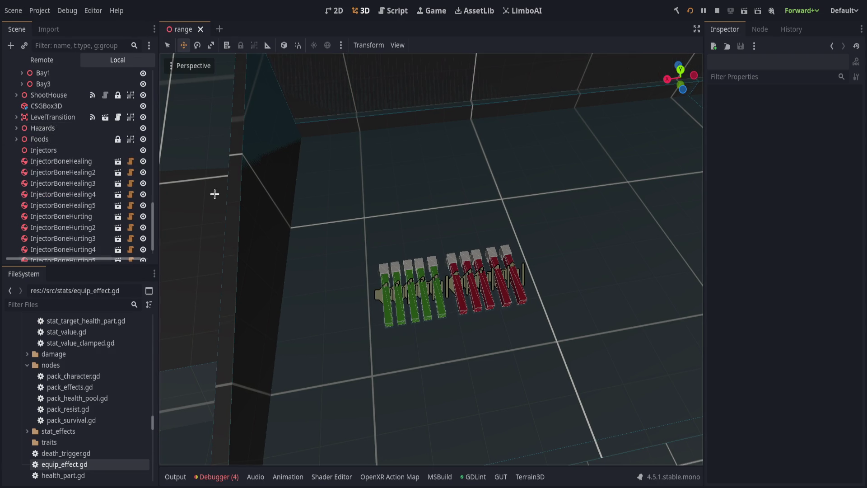
pyautogui.moveTo(373, 244); pyautogui.dragTo(582, 352)
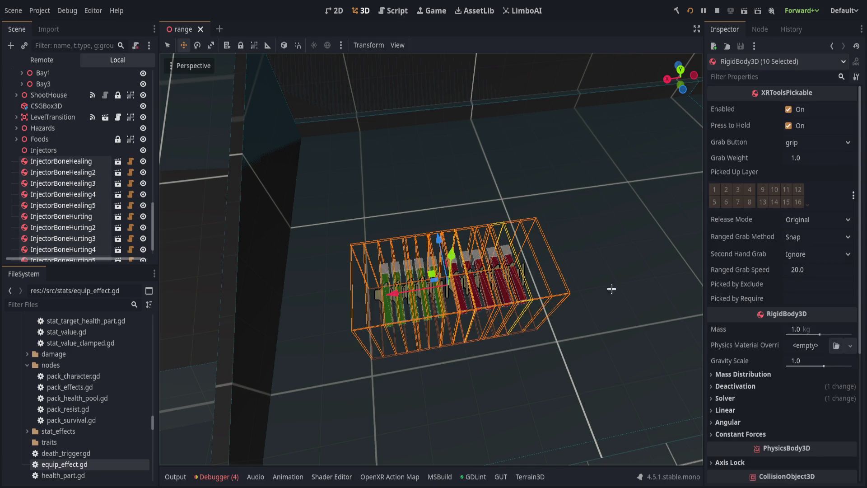
pyautogui.click(421, 181)
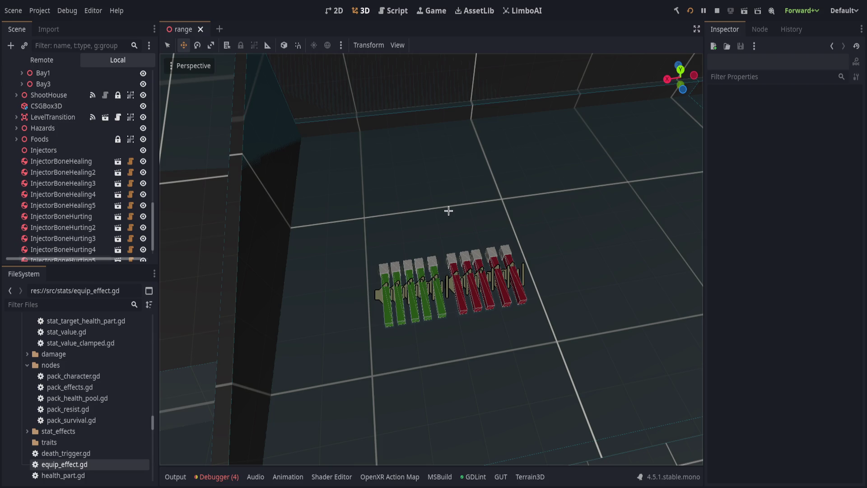
pyautogui.moveTo(346, 186)
pyautogui.mouseDown()
pyautogui.moveTo(622, 358)
pyautogui.moveTo(474, 199)
pyautogui.mouseUp()
# Fly the camera around the range past the green hazard area, targets, and gas mask.
pyautogui.press('f')
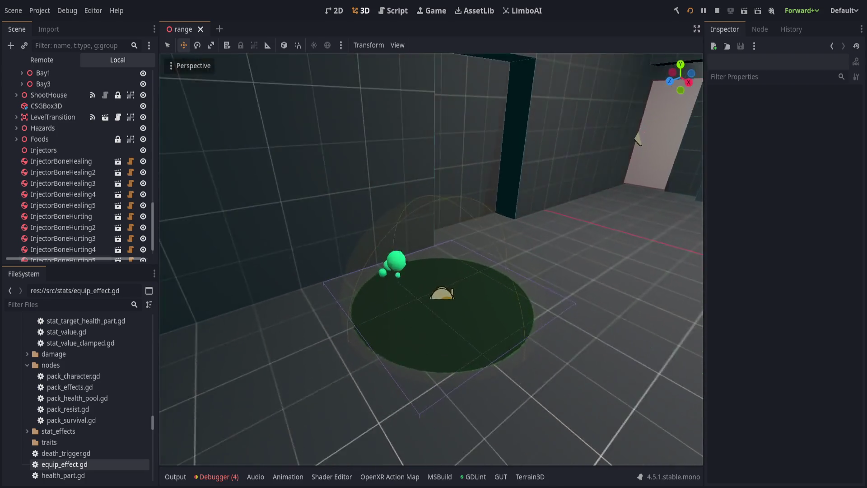
pyautogui.press('w')
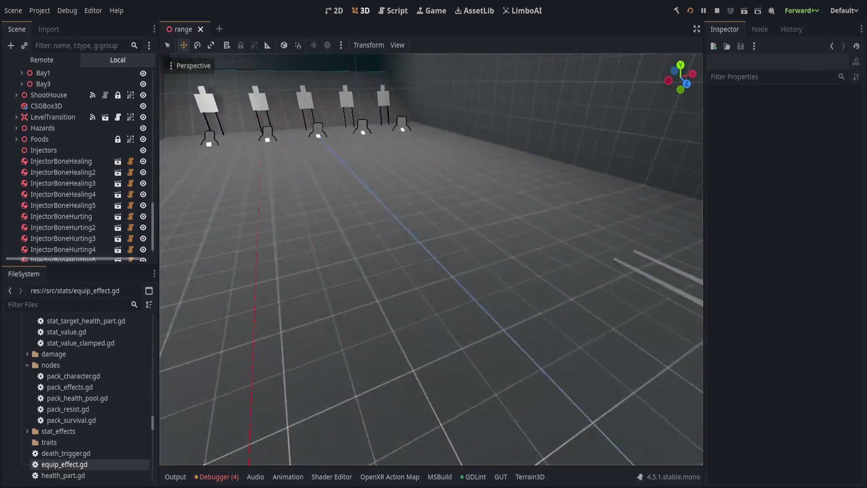
pyautogui.press('s')
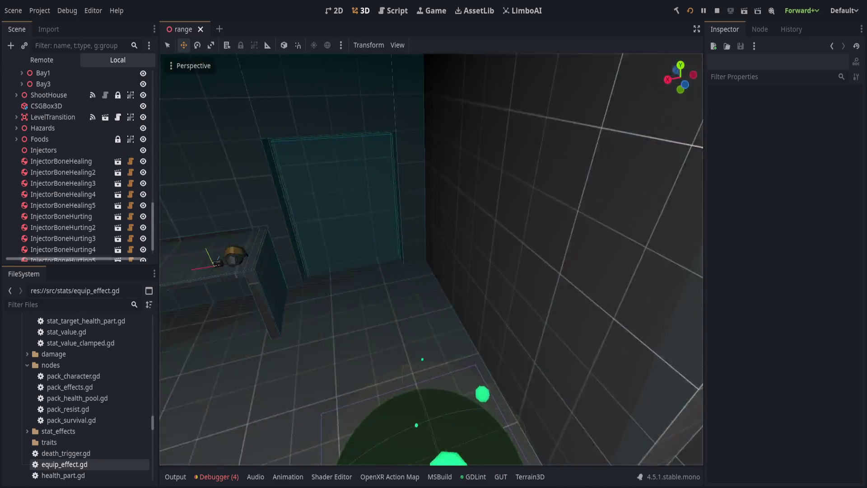
pyautogui.press('w')
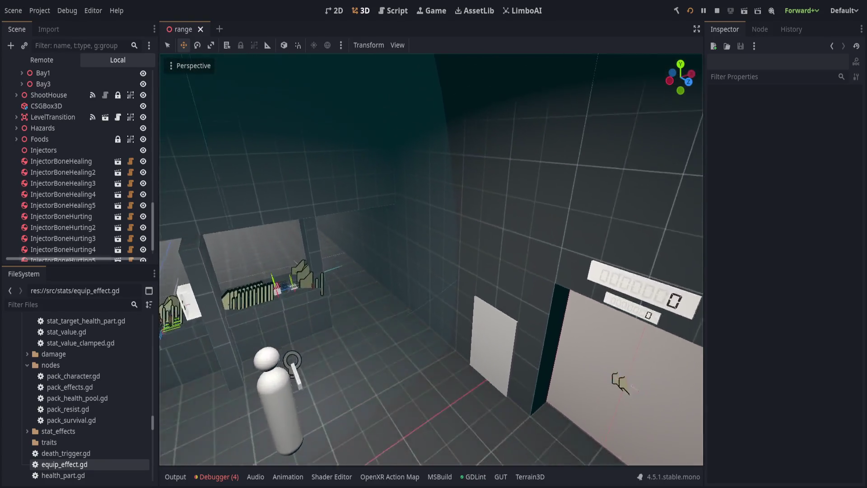
pyautogui.press('w')
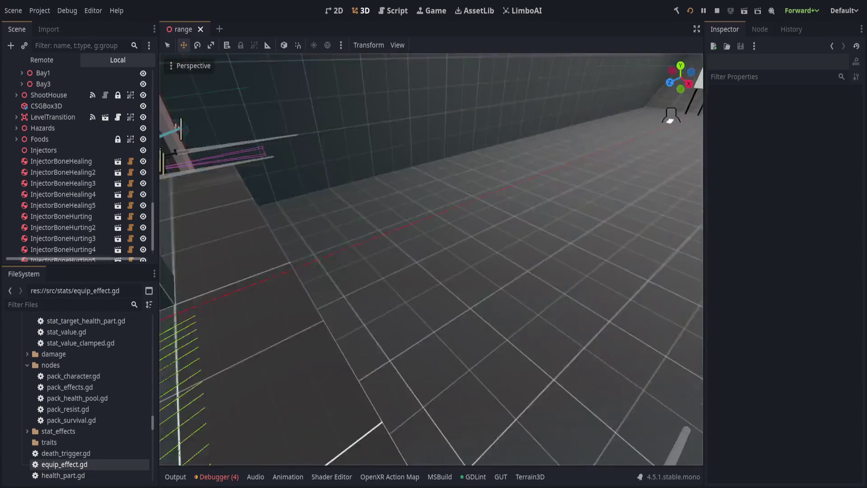
pyautogui.press('w')
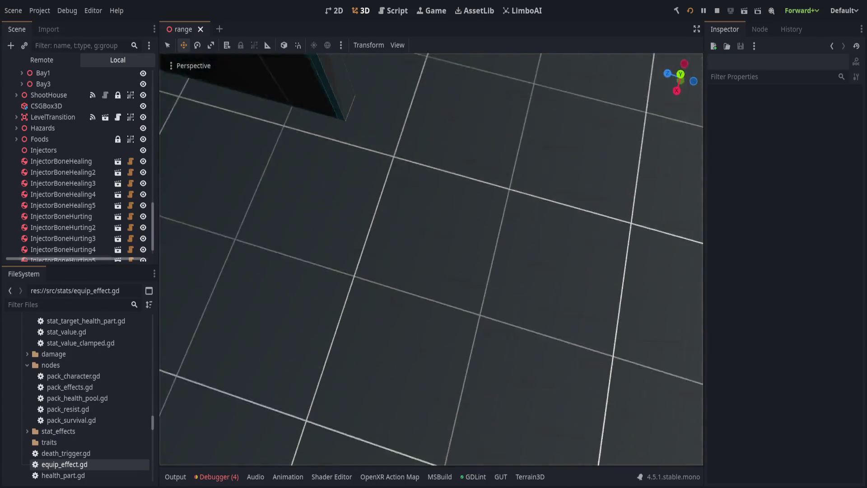
pyautogui.press('w')
pyautogui.press('w')
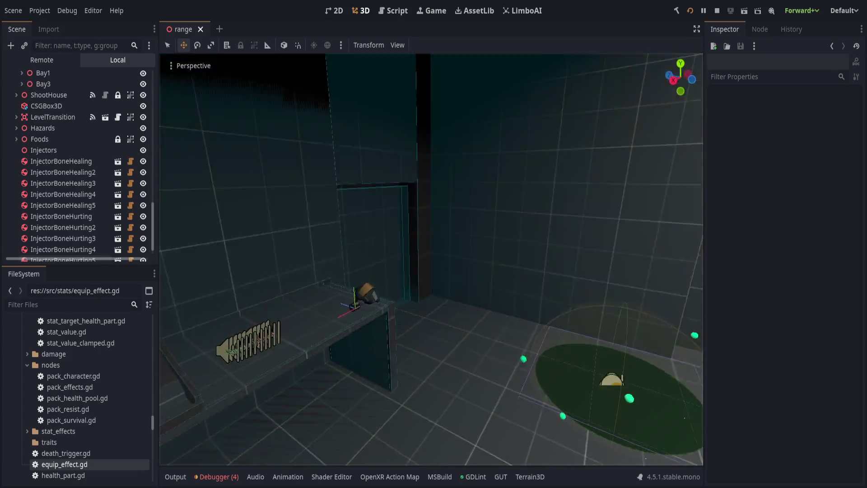
pyautogui.press('w')
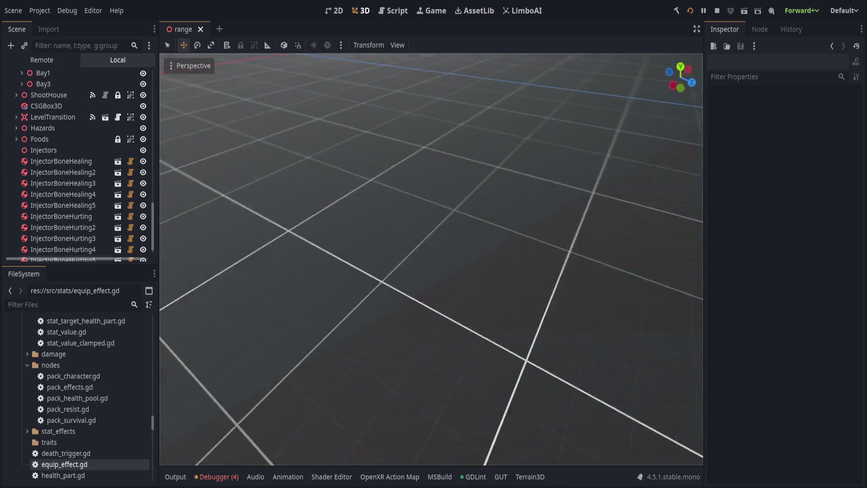
pyautogui.press('w')
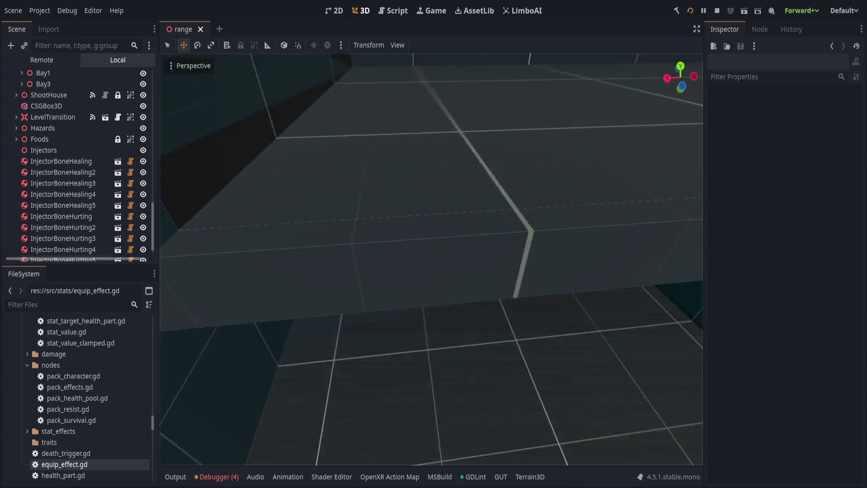
# Fly from the booth to face the two item tables and resize the side panels.
pyautogui.moveTo(293, 219); pyautogui.dragTo(574, 352)
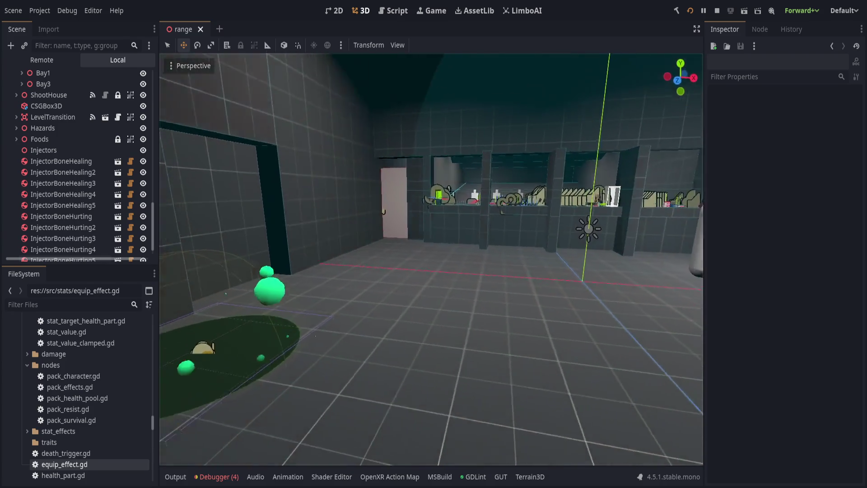
pyautogui.scroll(2, 527, 137)
pyautogui.press('w')
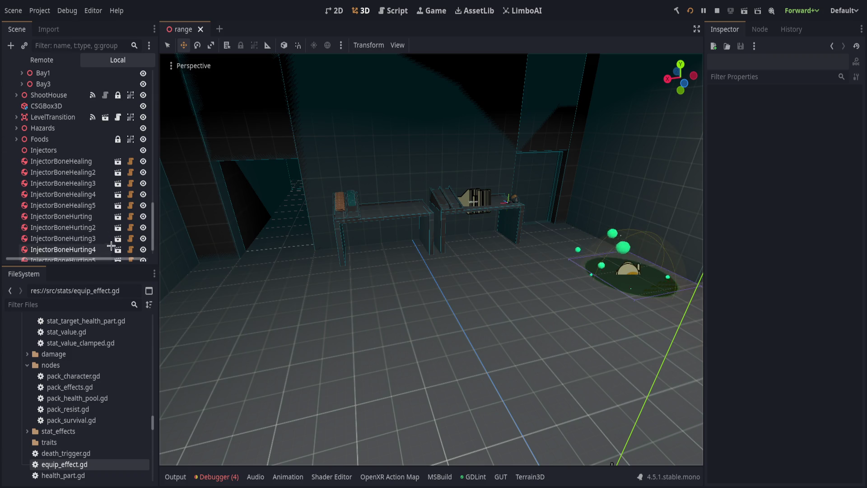
pyautogui.moveTo(158, 262)
pyautogui.mouseDown()
pyautogui.moveTo(170, 262)
pyautogui.moveTo(125, 289)
pyautogui.moveTo(124, 374)
pyautogui.moveTo(125, 220)
pyautogui.mouseUp()
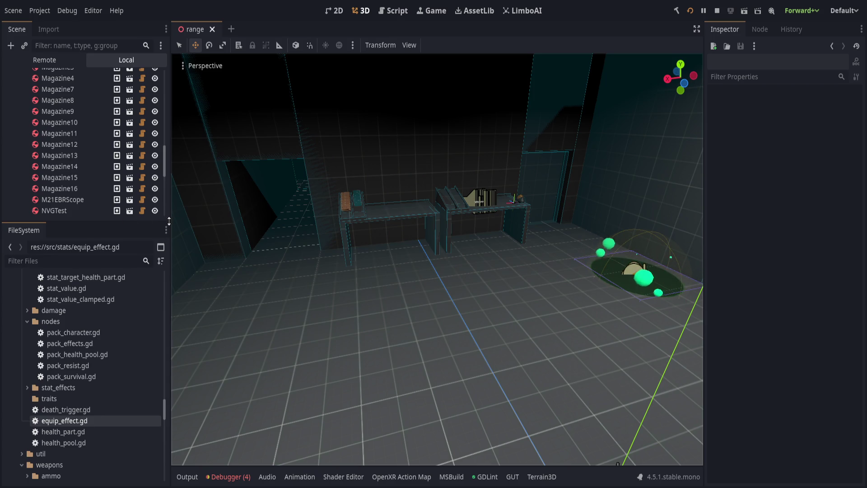
# Narrow the side panels and box-select the ten items on the right table.
pyautogui.moveTo(169, 221); pyautogui.dragTo(149, 221)
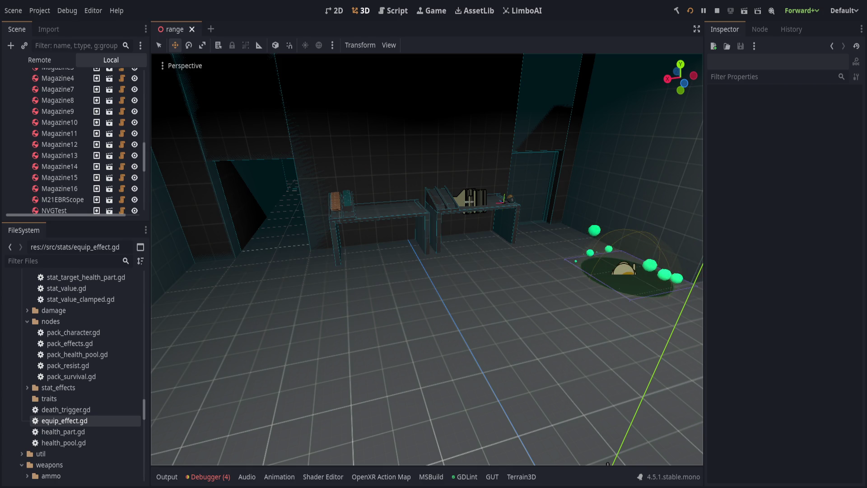
pyautogui.moveTo(302, 191); pyautogui.dragTo(479, 302)
pyautogui.click(363, 176)
pyautogui.moveTo(276, 101); pyautogui.dragTo(444, 290)
pyautogui.moveTo(377, 105); pyautogui.dragTo(491, 260)
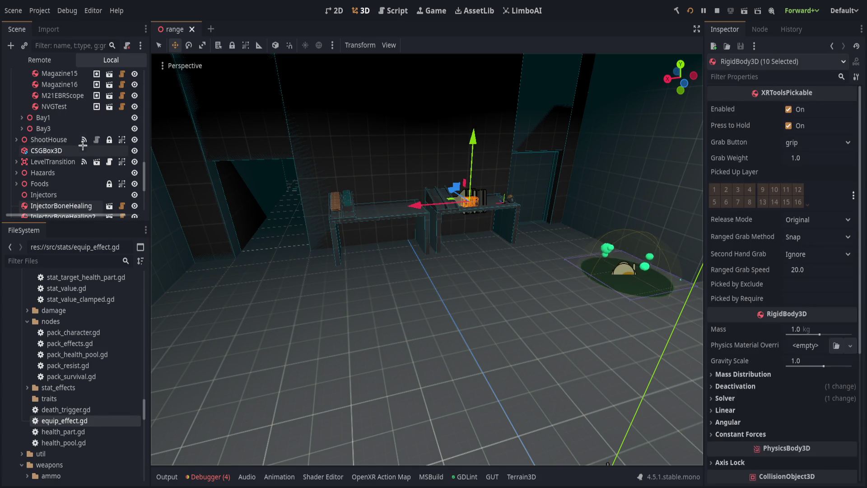
# Open the InjectorBoneHealing scene and show its StatArea3D node's script.
pyautogui.scroll(1, 94, 136)
pyautogui.scroll(6, 94, 136)
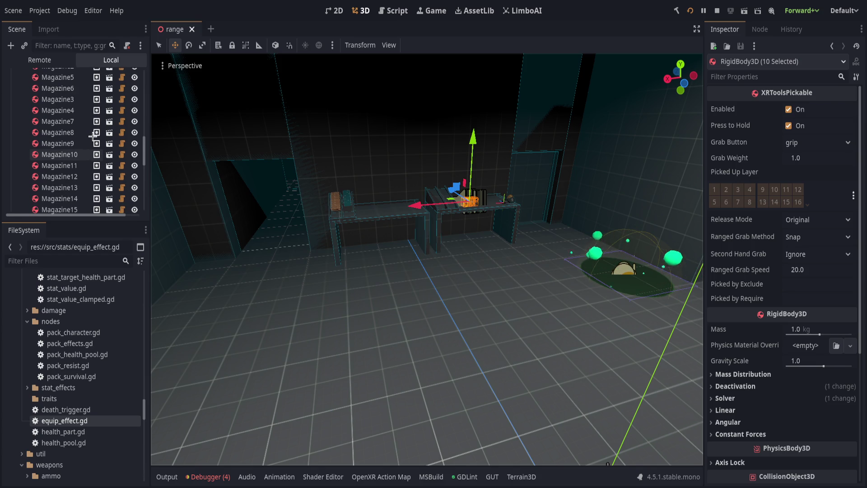
pyautogui.scroll(-8, 90, 140)
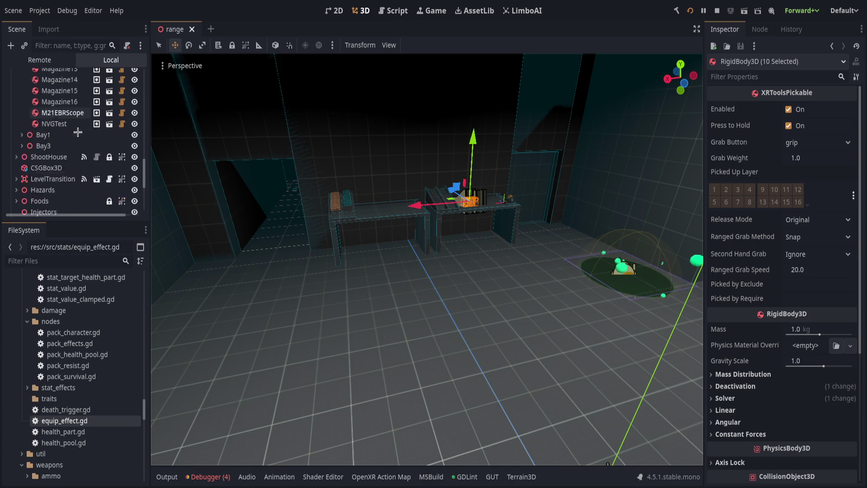
pyautogui.click(63, 189)
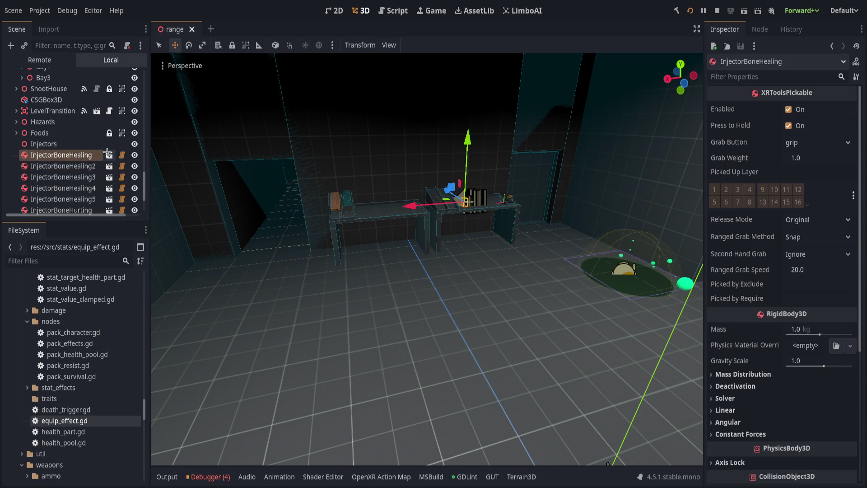
pyautogui.click(109, 189)
pyautogui.scroll(2, 90, 135)
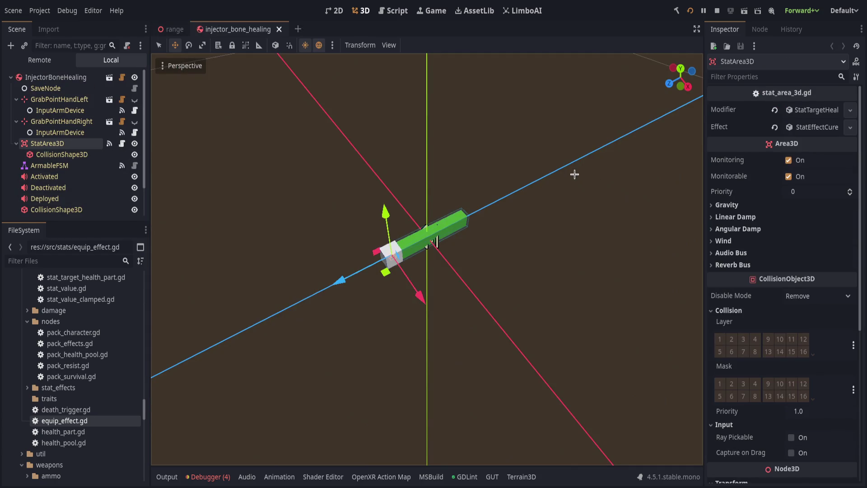
pyautogui.click(82, 143)
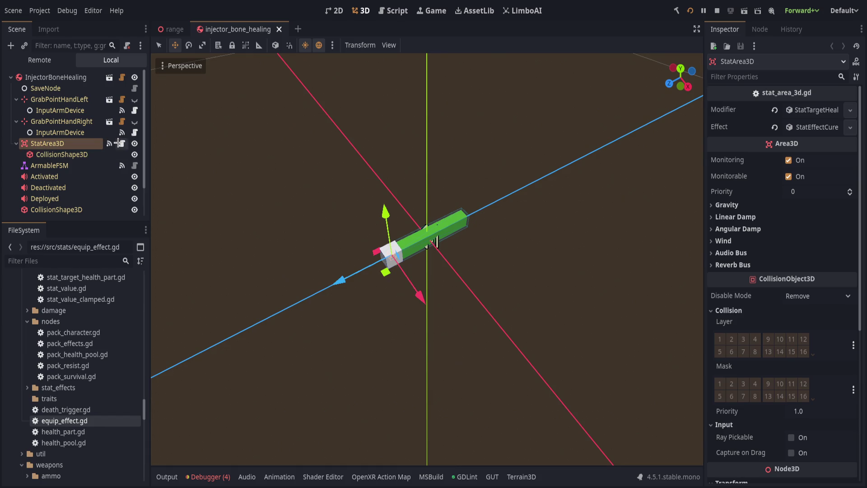
pyautogui.hotkey('ctrl', 'F3')
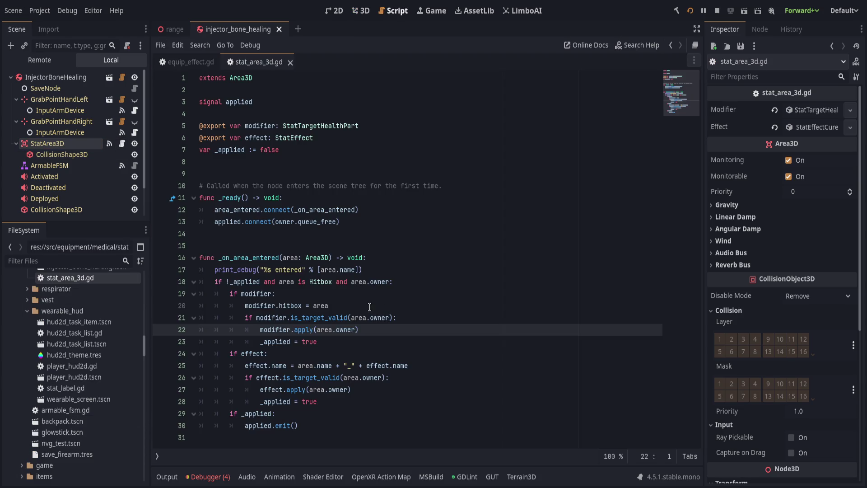
# Read the modifier and effect code block of _on_area_entered, lines 17–29.
pyautogui.click(377, 302)
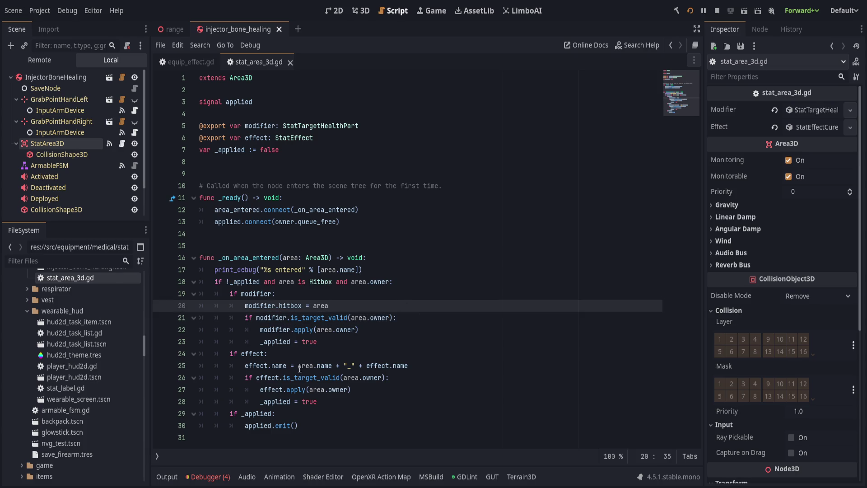
pyautogui.moveTo(335, 412); pyautogui.dragTo(350, 298)
pyautogui.click(355, 289)
pyautogui.moveTo(355, 411); pyautogui.dragTo(357, 290)
pyautogui.click(359, 290)
pyautogui.moveTo(348, 401); pyautogui.dragTo(361, 273)
pyautogui.click(363, 275)
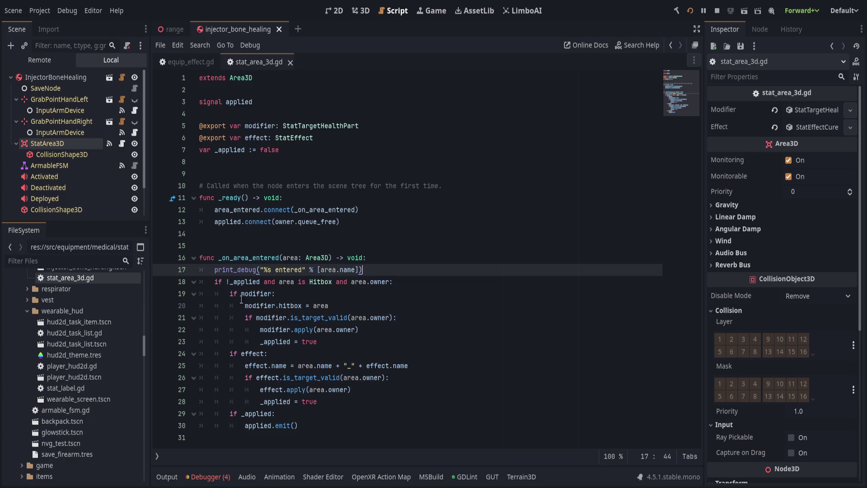
pyautogui.doubleClick(257, 294)
pyautogui.click(257, 293)
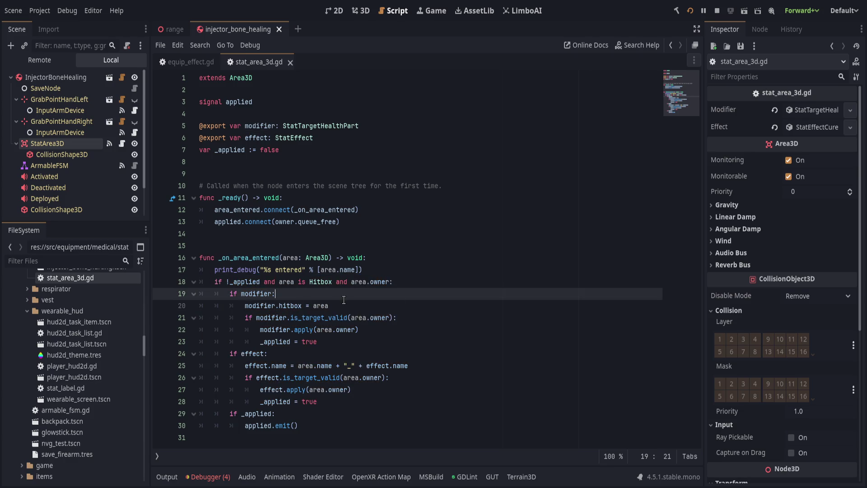
pyautogui.click(257, 353)
pyautogui.doubleClick(257, 353)
pyautogui.click(390, 341)
pyautogui.click(382, 357)
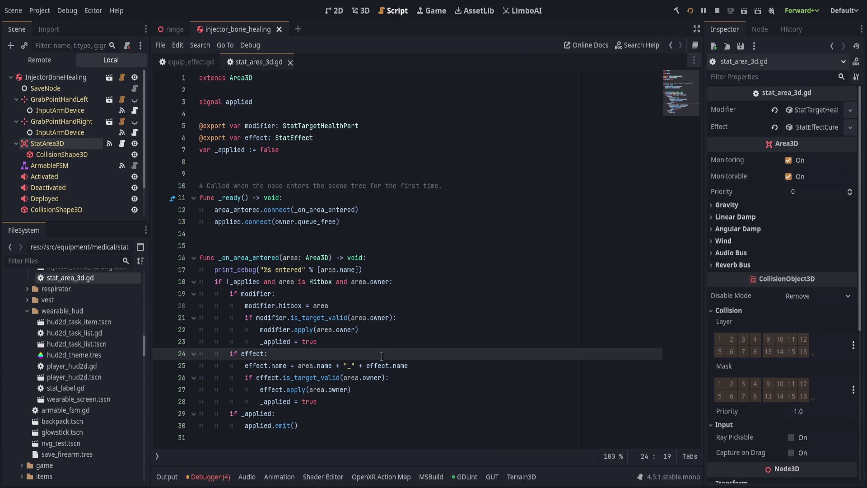
# Re-read lines 19–30 and look up where area on line 20 is declared.
pyautogui.click(319, 401)
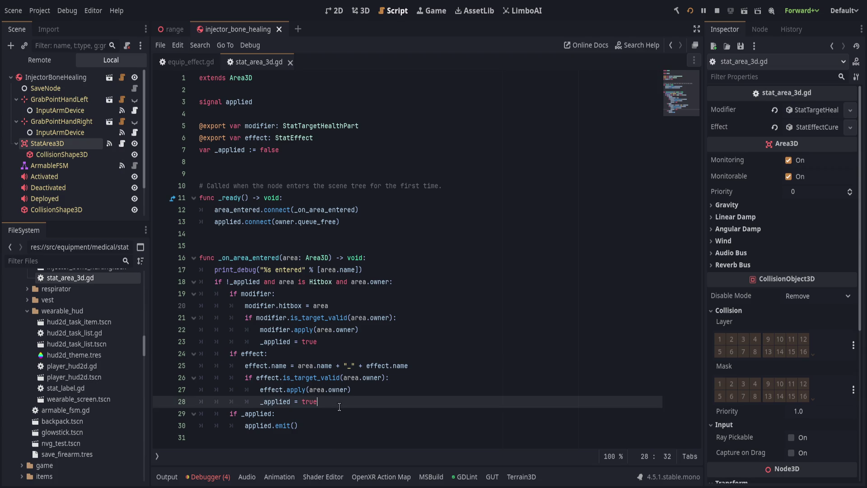
pyautogui.hotkey('shift', 'Up')
pyautogui.hotkey('shift', 'Up')
pyautogui.hotkey('shift', 'Up')
pyautogui.press('Left')
pyautogui.moveTo(297, 419); pyautogui.dragTo(305, 291)
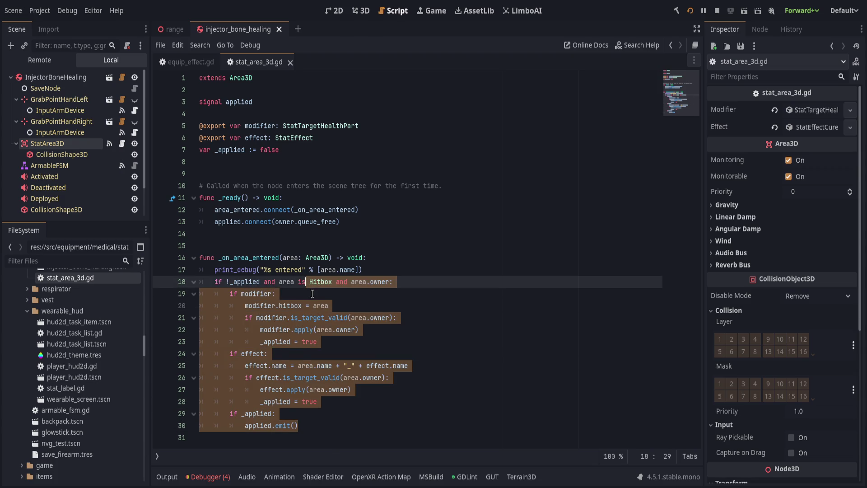
pyautogui.press('Left')
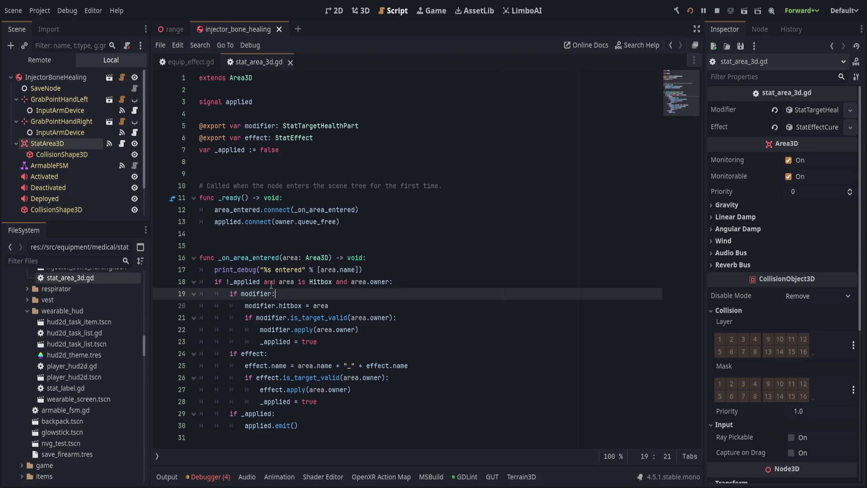
pyautogui.doubleClick(320, 305)
pyautogui.keyDown('ctrl'); pyautogui.click(320, 305); pyautogui.keyUp('ctrl')
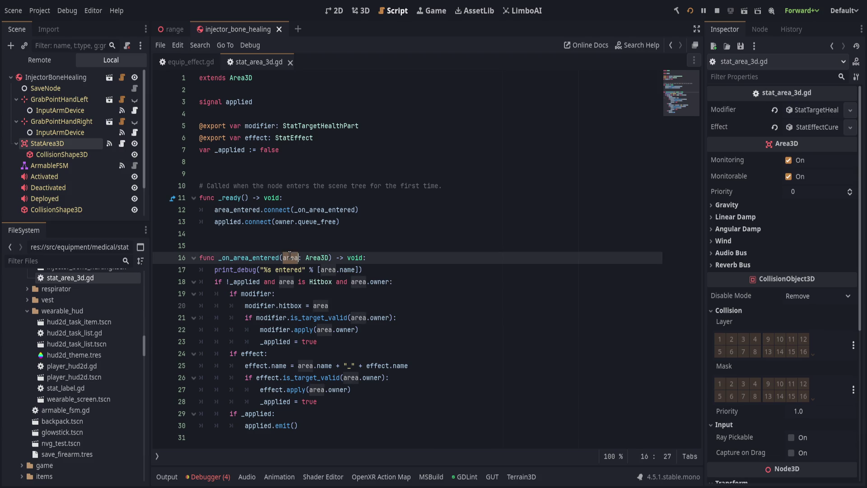
pyautogui.hotkey('alt', 'Left')
pyautogui.moveTo(248, 305); pyautogui.dragTo(329, 305)
pyautogui.click(357, 305)
# Review lines 20–25, then expand the StatTargetHealthPart modifier in the Inspector.
pyautogui.click(249, 305)
pyautogui.moveTo(249, 306)
pyautogui.mouseDown()
pyautogui.moveTo(303, 305)
pyautogui.moveTo(268, 306)
pyautogui.mouseUp()
pyautogui.click(341, 301)
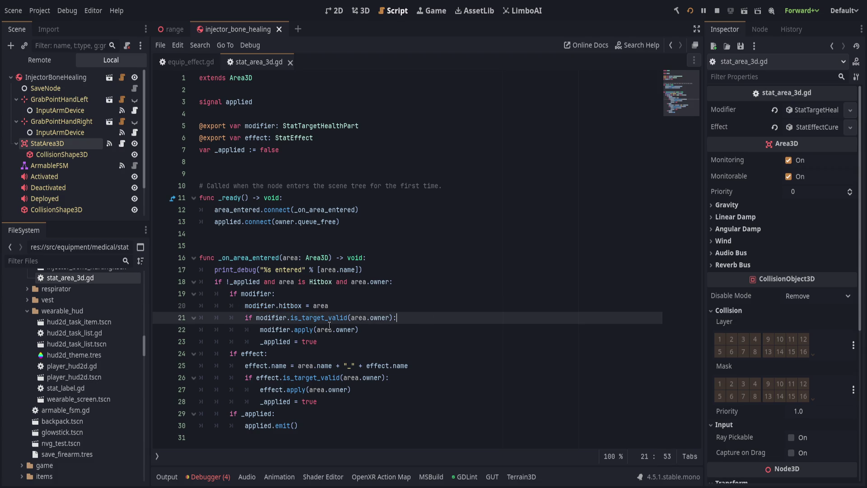
pyautogui.click(442, 328)
pyautogui.moveTo(442, 328)
pyautogui.mouseDown()
pyautogui.moveTo(253, 365)
pyautogui.moveTo(280, 316)
pyautogui.moveTo(416, 331)
pyautogui.mouseUp()
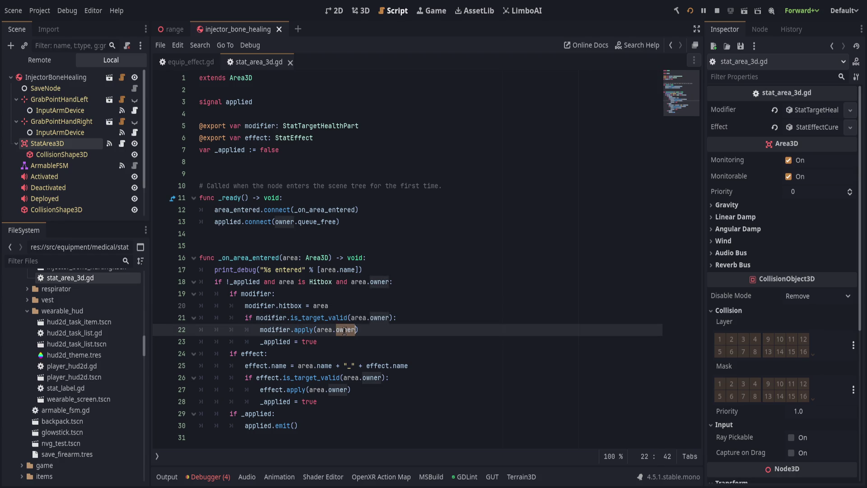
pyautogui.hotkey('shift', 'Down')
pyautogui.click(484, 322)
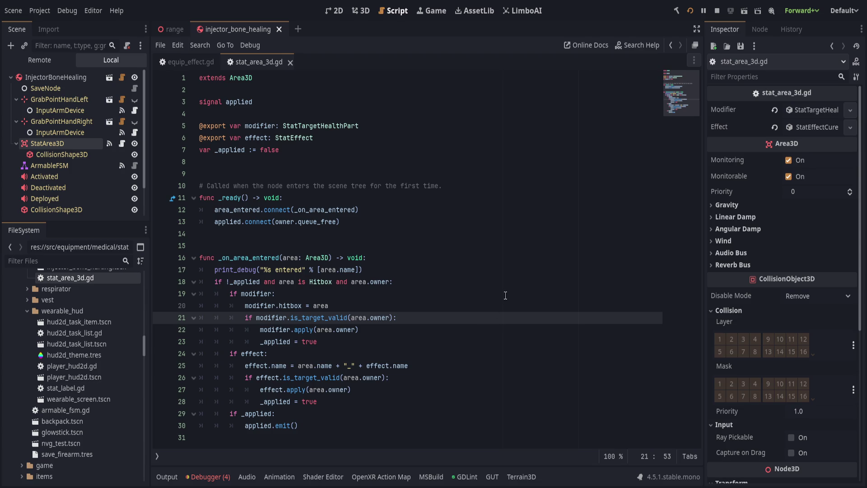
pyautogui.click(789, 110)
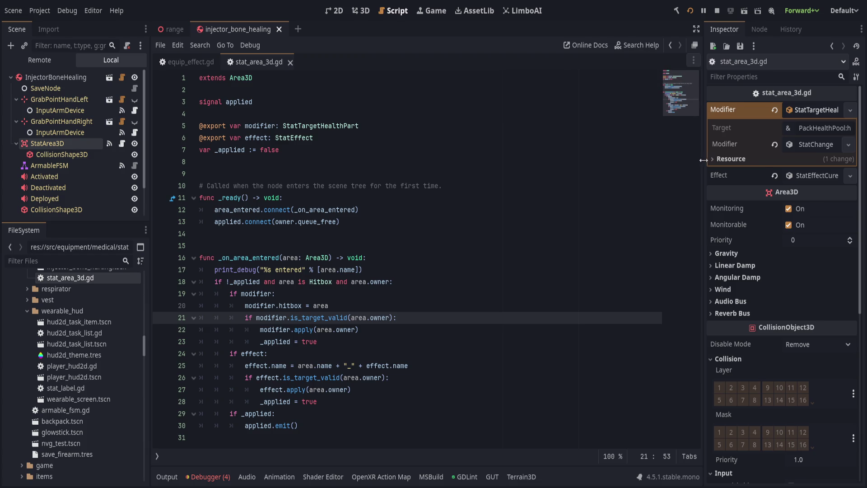
# Widen the Inspector, peek into StatChange, and expand the StatEffectCure effect resource.
pyautogui.moveTo(697, 160); pyautogui.dragTo(645, 160)
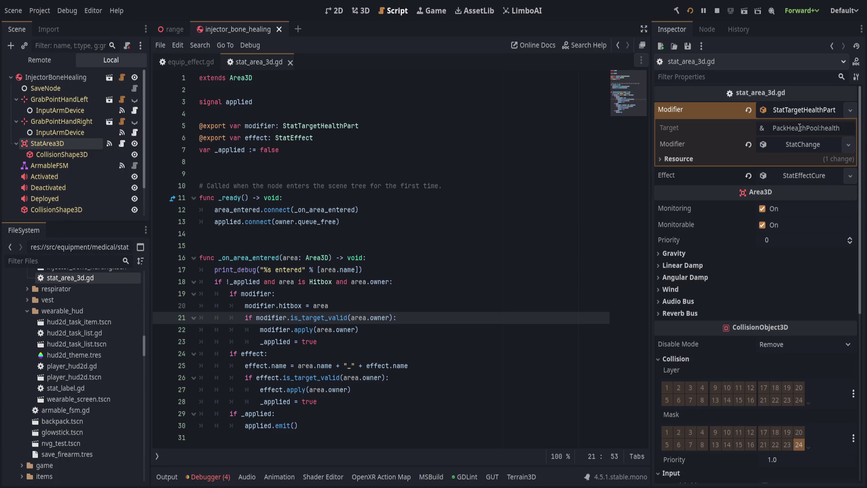
pyautogui.click(790, 142)
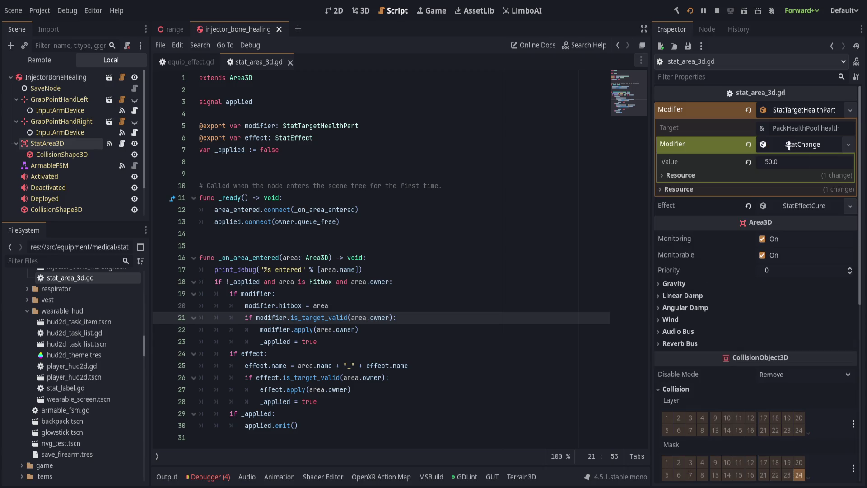
pyautogui.click(790, 143)
pyautogui.click(798, 175)
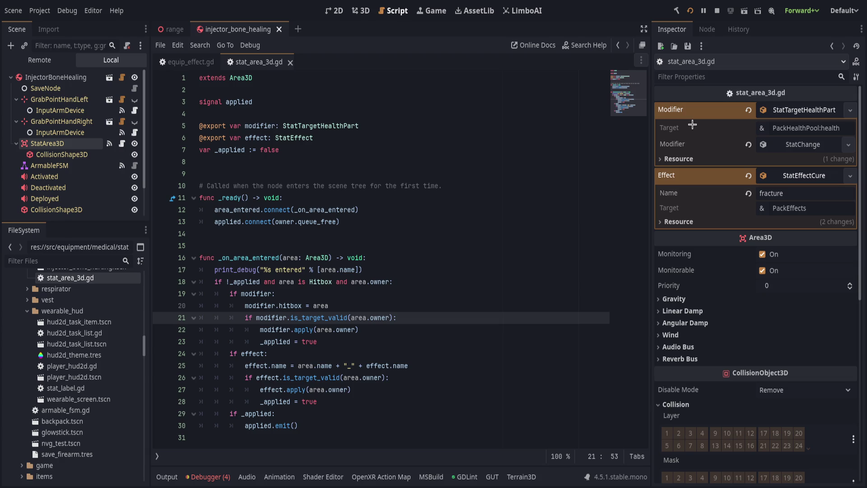
pyautogui.click(390, 258)
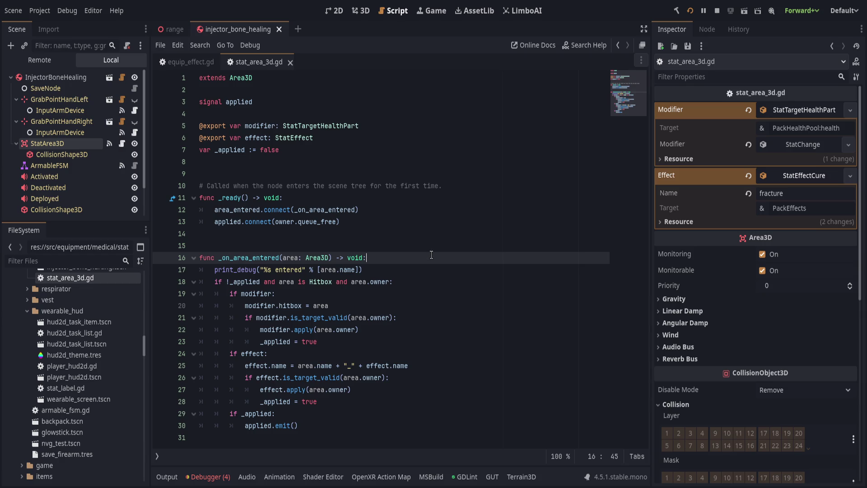
# Read through lines 14–21 of stat_area_3d.gd, focusing on the Hitbox ownership check on line 18.
pyautogui.doubleClick(321, 281)
pyautogui.click(406, 269)
pyautogui.click(406, 281)
pyautogui.click(285, 257)
pyautogui.click(436, 313)
pyautogui.click(300, 270)
pyautogui.click(313, 281)
pyautogui.click(406, 293)
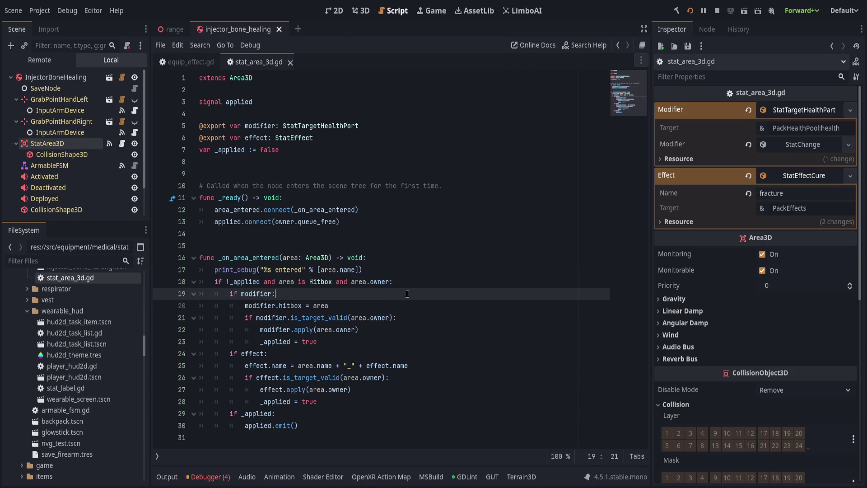
pyautogui.click(442, 282)
pyautogui.moveTo(348, 233); pyautogui.dragTo(453, 319)
pyautogui.click(453, 319)
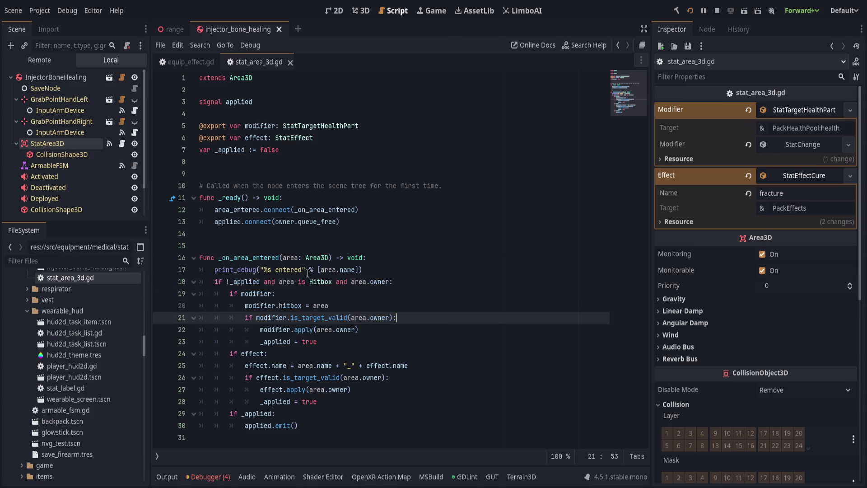
pyautogui.click(319, 280)
pyautogui.moveTo(421, 277); pyautogui.dragTo(514, 296)
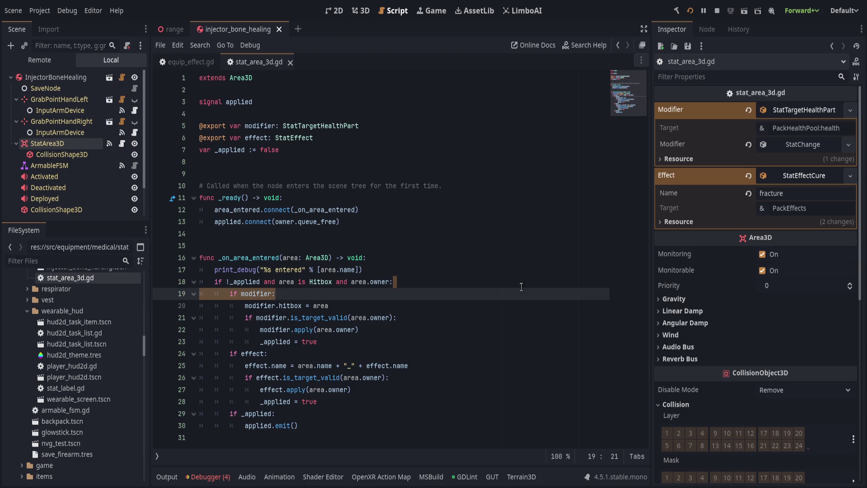
pyautogui.click(521, 287)
pyautogui.press('Down')
pyautogui.press('Down')
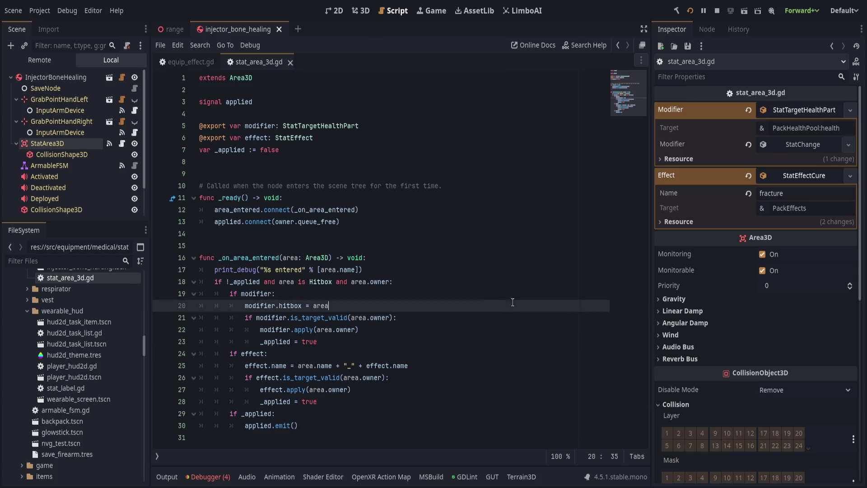
# Review the if modifier check and modifier.hitbox assignment inside _on_area_entered.
pyautogui.click(518, 286)
pyautogui.click(516, 291)
pyautogui.click(511, 300)
pyautogui.click(516, 292)
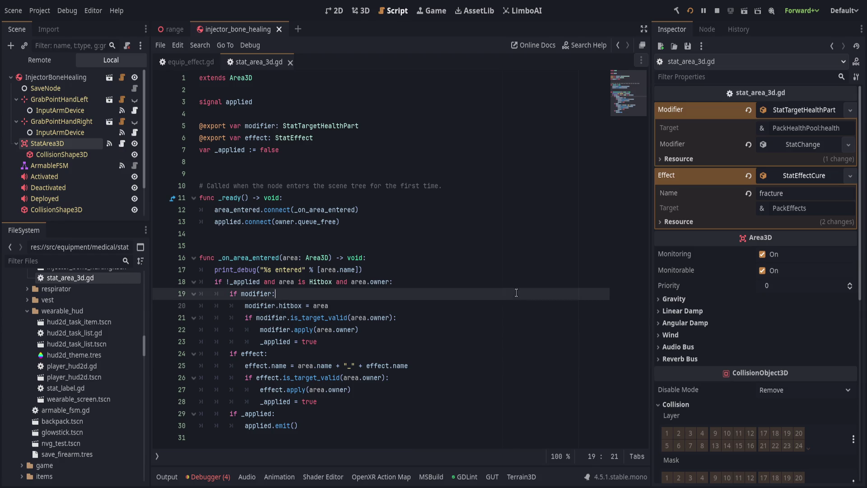
pyautogui.click(444, 261)
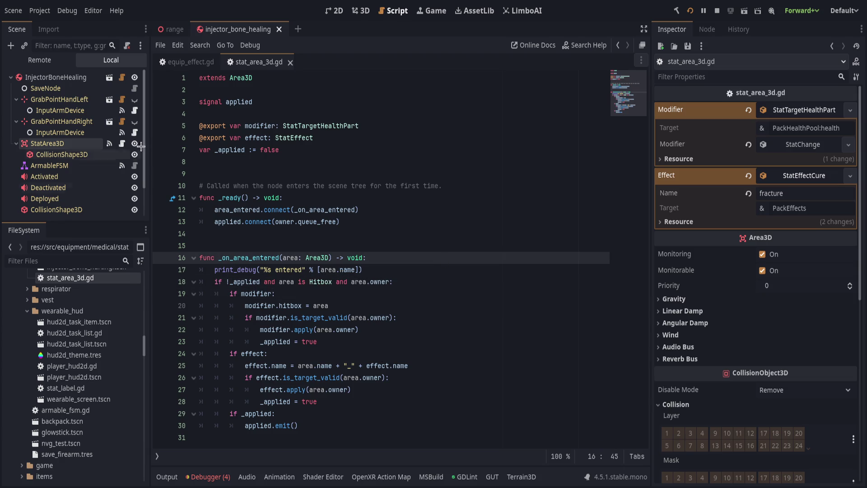
# Collapse the StatArea3D, GrabPointHandRight and GrabPointHandLeft nodes in the Scene dock.
pyautogui.click(16, 143)
pyautogui.click(16, 121)
pyautogui.click(17, 98)
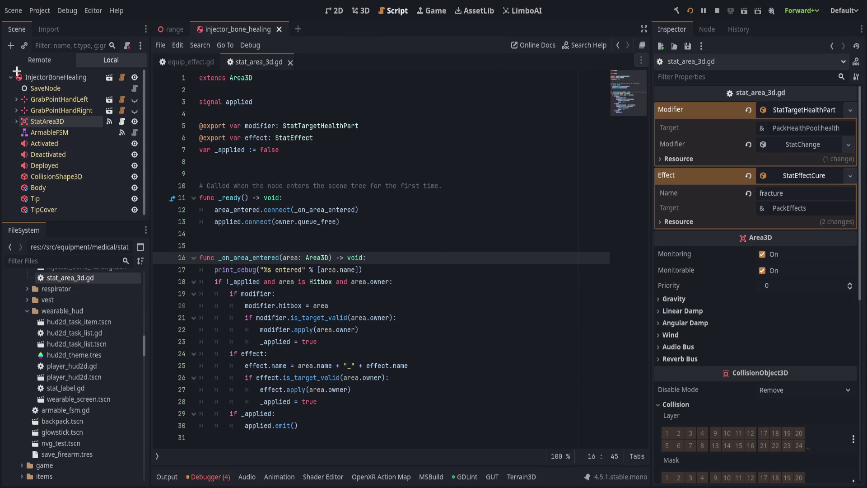
# Revisit the area_entered connection, the print_debug line 17 and the hitbox check on line 18.
pyautogui.click(429, 211)
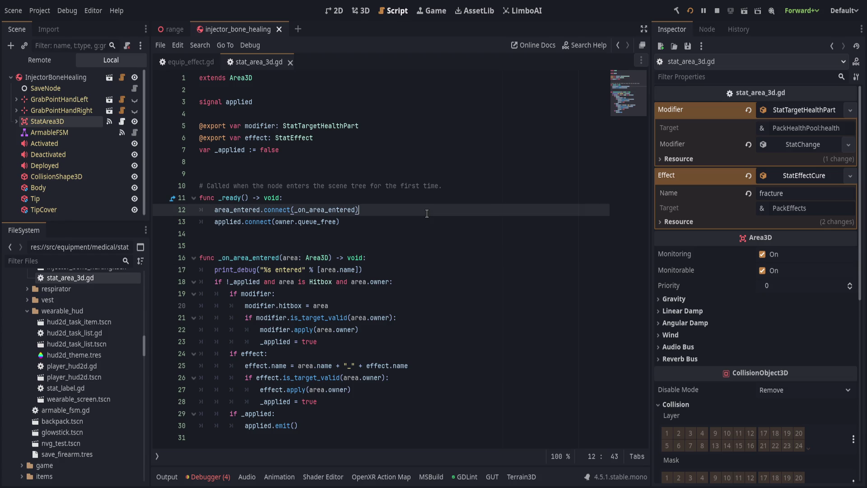
pyautogui.click(566, 284)
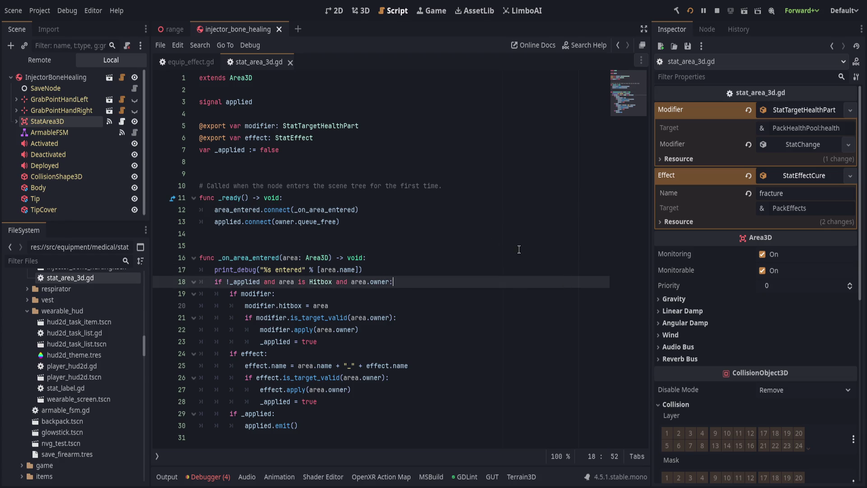
pyautogui.click(434, 271)
pyautogui.click(434, 280)
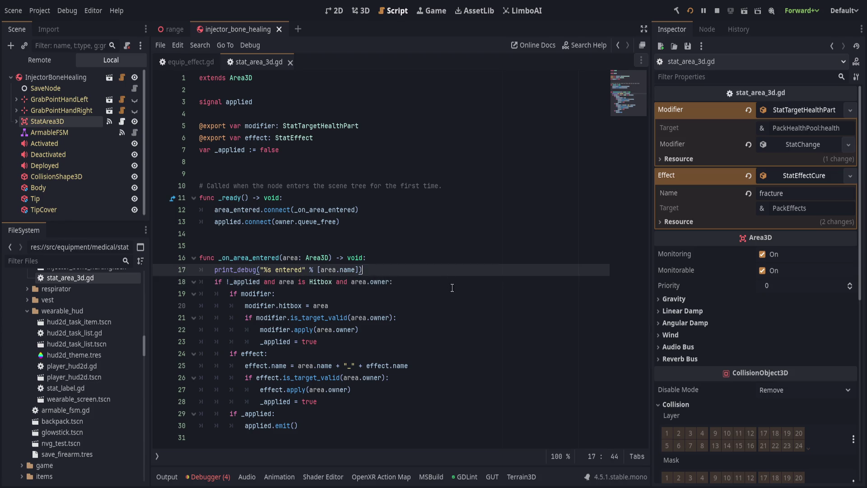
pyautogui.click(450, 270)
pyautogui.click(455, 277)
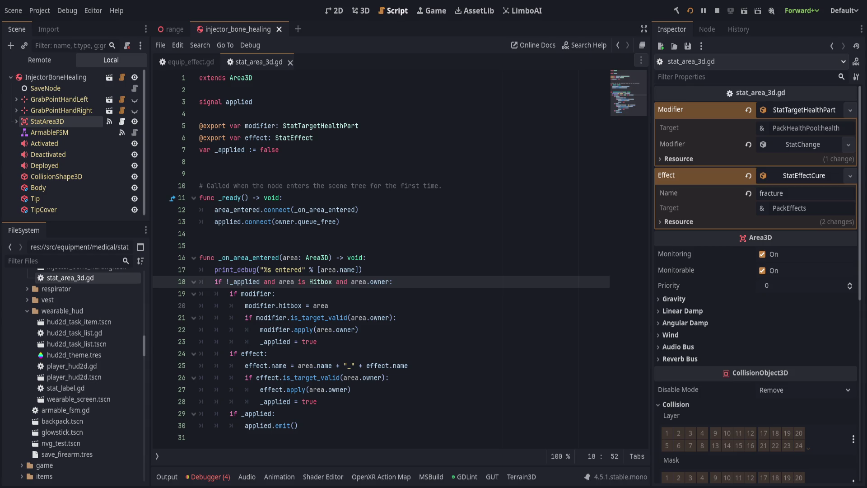
# Delete the print_debug line from _on_area_entered in stat_area_3d.gd.
pyautogui.click(166, 476)
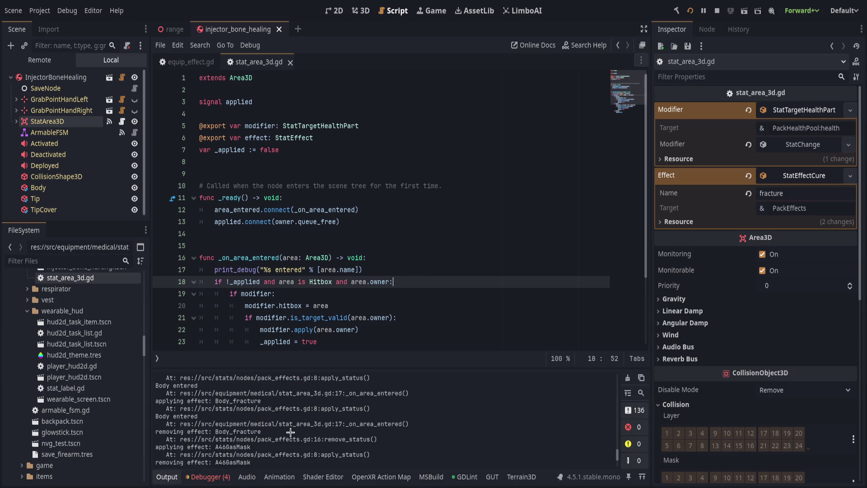
pyautogui.press('Up')
pyautogui.click(173, 471)
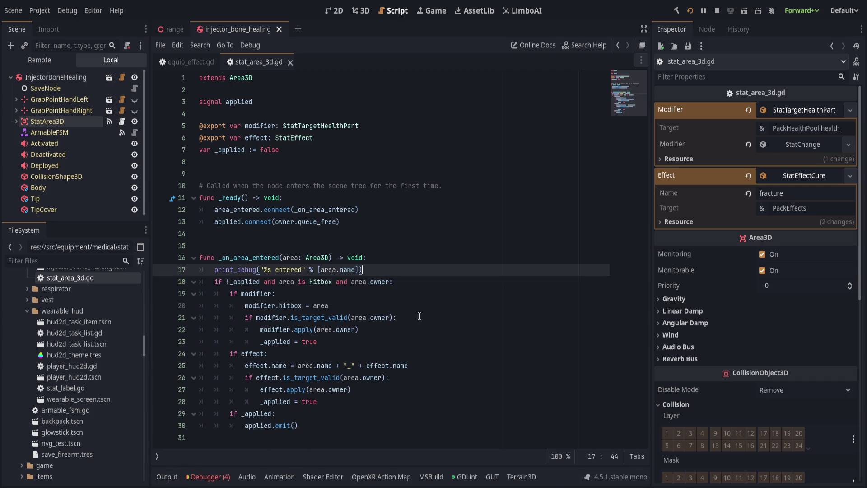
pyautogui.hotkey('ctrl', 'shift', 'k')
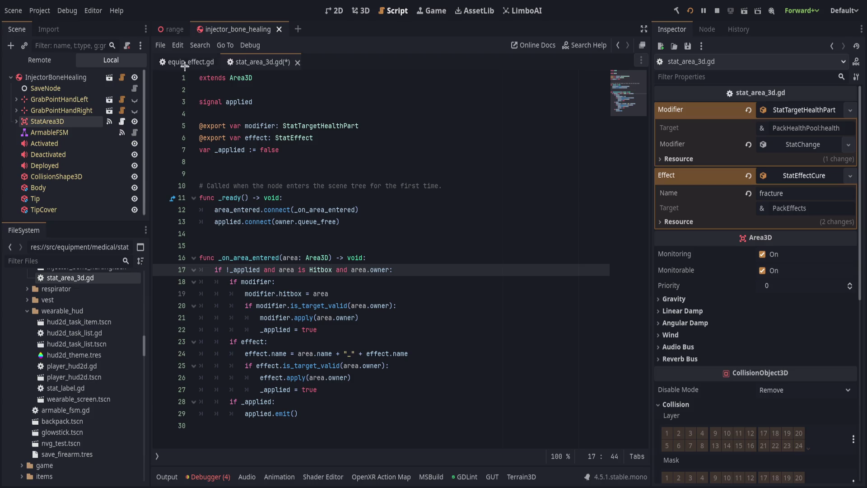
pyautogui.click(190, 62)
pyautogui.hotkey('alt', 'Left')
# Check the logged debug messages in the Output panel and save stat_area_3d.gd.
pyautogui.click(165, 475)
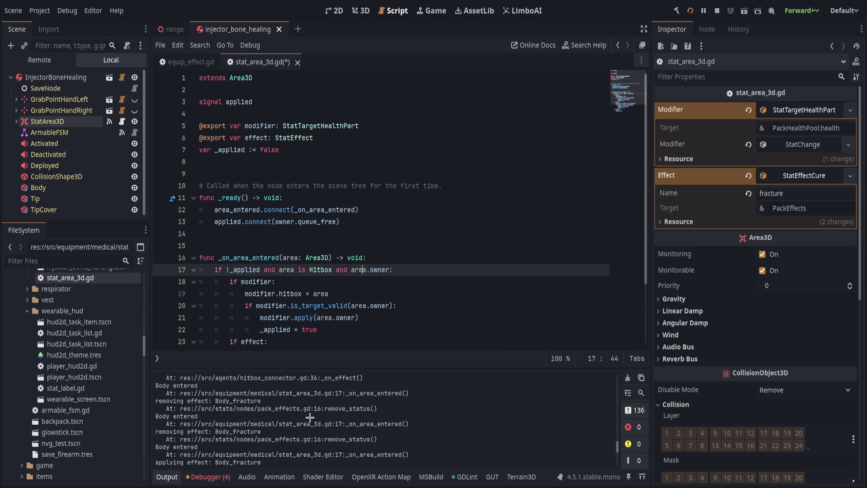
pyautogui.moveTo(220, 401); pyautogui.dragTo(273, 409)
pyautogui.click(274, 409)
pyautogui.hotkey('ctrl', 's')
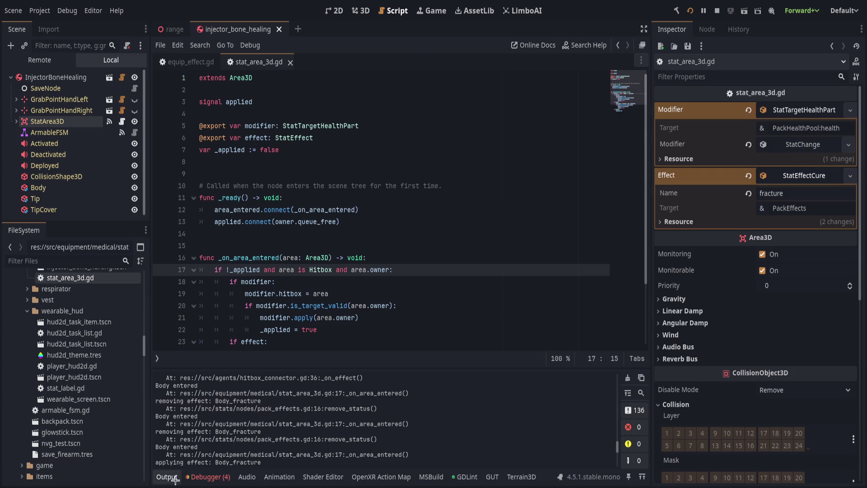
pyautogui.click(167, 476)
# Look over the if effect check and modifier.hitbox assignment, then close stat_area_3d.gd.
pyautogui.click(431, 339)
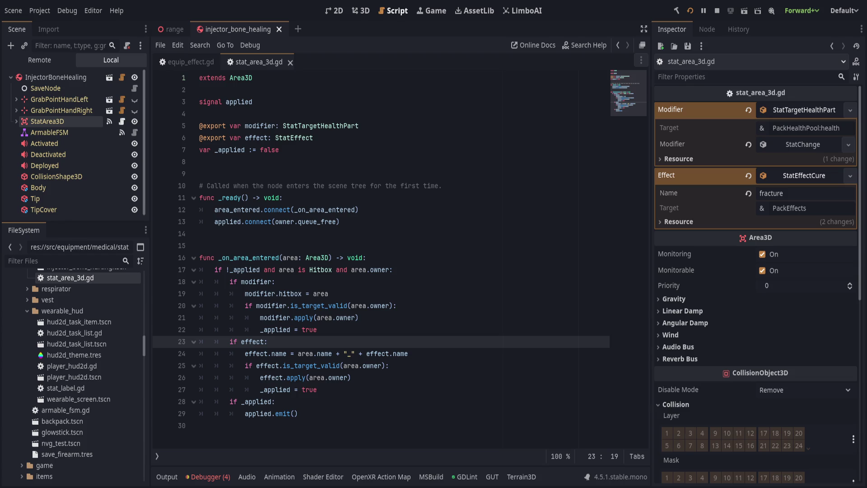
pyautogui.click(406, 295)
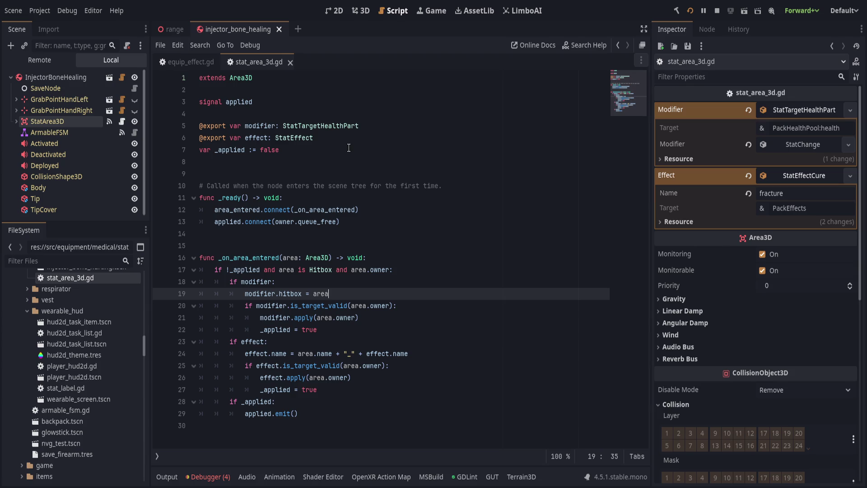
pyautogui.hotkey('ctrl', 'w')
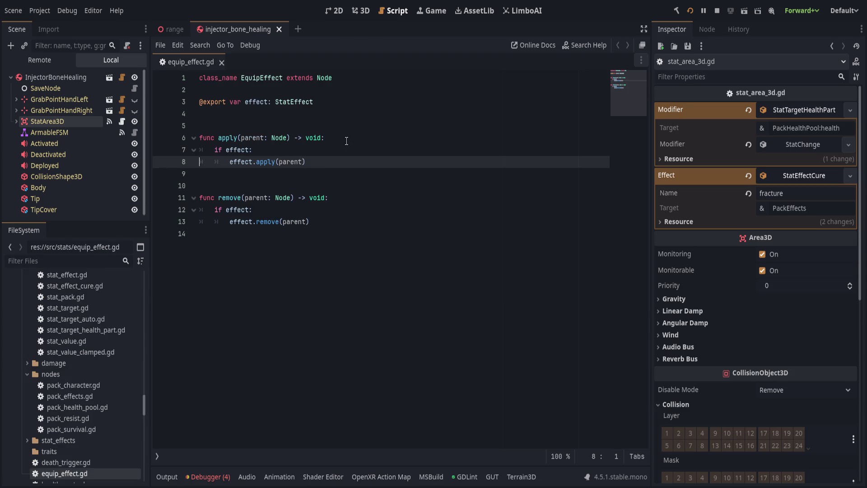
# Inspect StatArea3D's StatEffectCure effect and StatChange modifier resources in the Inspector.
pyautogui.click(369, 172)
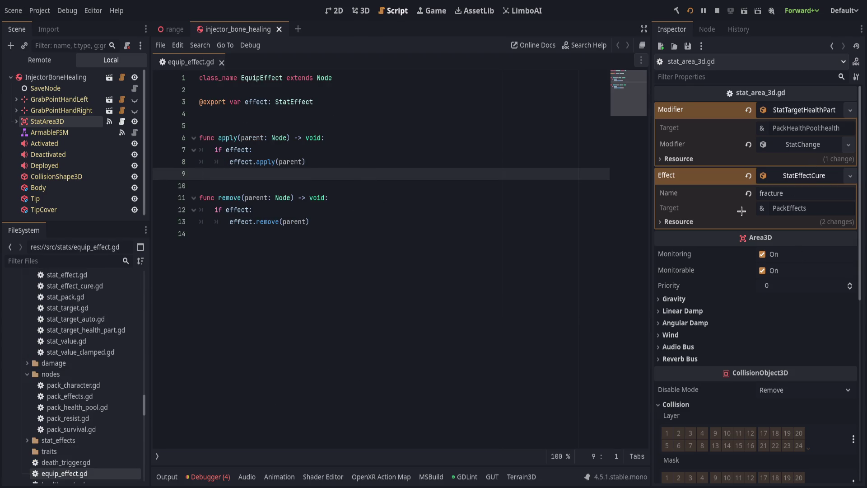
pyautogui.doubleClick(782, 208)
pyautogui.click(787, 175)
pyautogui.click(796, 144)
pyautogui.click(746, 176)
pyautogui.click(710, 176)
pyautogui.doubleClick(709, 191)
pyautogui.click(770, 145)
pyautogui.click(770, 145)
pyautogui.click(770, 145)
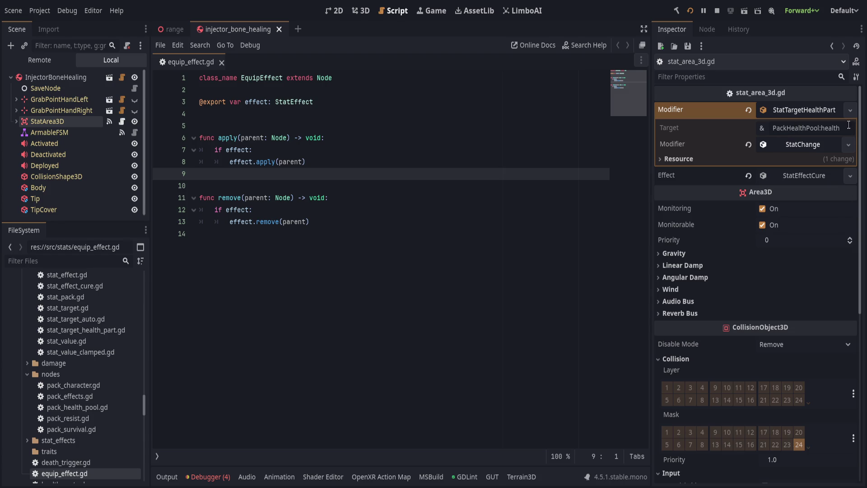
# Drag the PackHealthPool:health Target path into equip_effect.gd, then undo the inserted text.
pyautogui.click(796, 128)
pyautogui.doubleClick(788, 128)
pyautogui.click(829, 131)
pyautogui.doubleClick(786, 128)
pyautogui.tripleClick(830, 128)
pyautogui.moveTo(831, 127)
pyautogui.mouseDown()
pyautogui.moveTo(768, 154)
pyautogui.moveTo(239, 150)
pyautogui.mouseUp()
pyautogui.moveTo(817, 127); pyautogui.dragTo(519, 164)
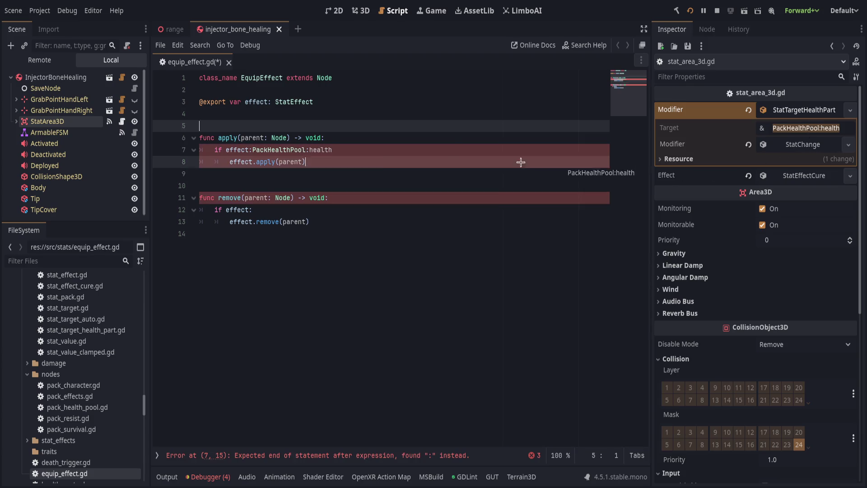
pyautogui.click(460, 149)
pyautogui.hotkey('ctrl', 'z')
pyautogui.hotkey('ctrl', 'z')
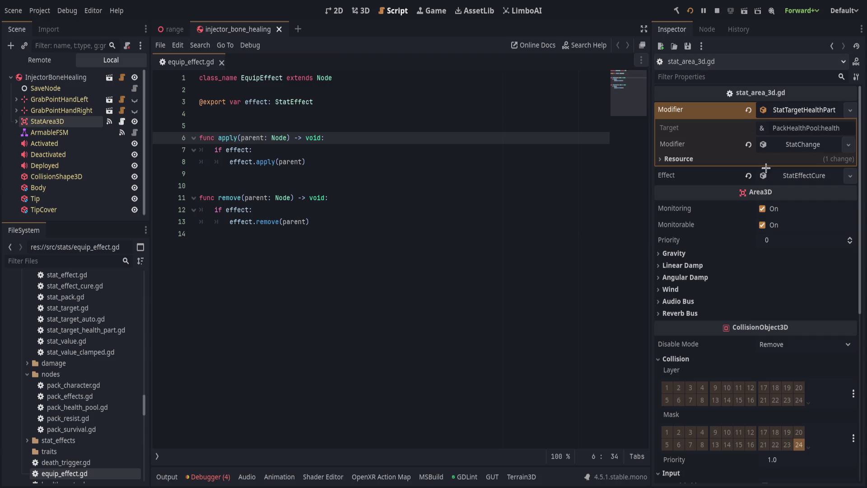
pyautogui.moveTo(839, 128)
pyautogui.mouseDown()
pyautogui.moveTo(785, 128)
pyautogui.moveTo(808, 121)
pyautogui.moveTo(545, 149)
pyautogui.mouseUp()
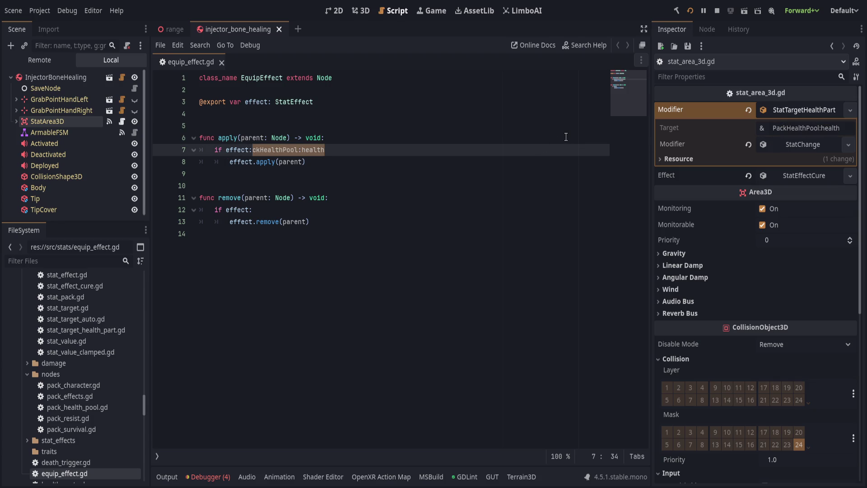
pyautogui.hotkey('ctrl', 'z')
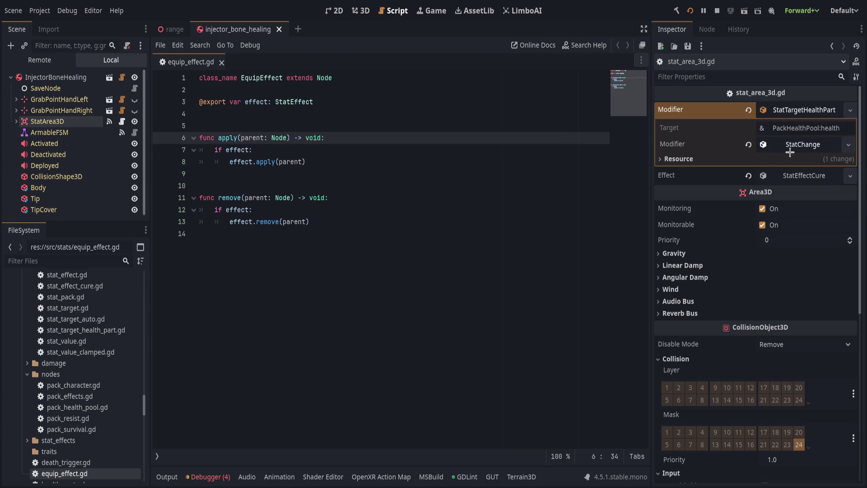
# Fold the StatChange modifier and Modifier resource details in the Inspector.
pyautogui.click(791, 147)
pyautogui.click(795, 144)
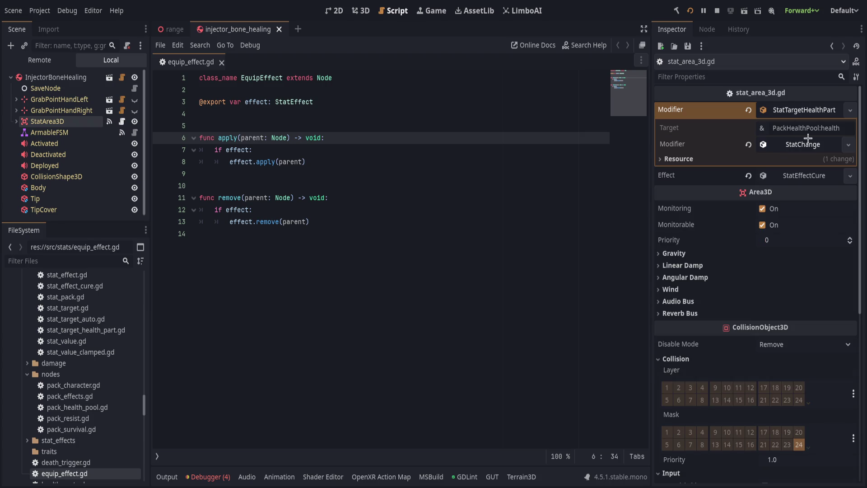
pyautogui.click(778, 109)
pyautogui.click(386, 114)
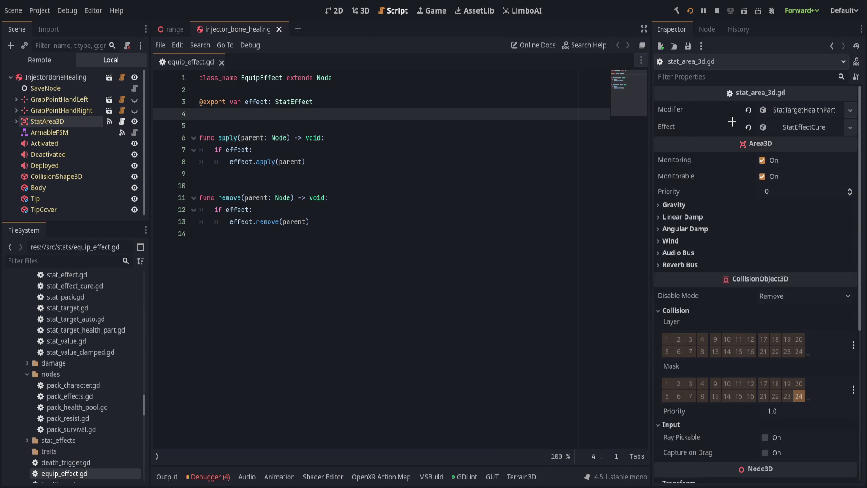
# Review the if effect check and effect.remove call in equip_effect.gd's remove function.
pyautogui.click(785, 128)
pyautogui.click(788, 128)
pyautogui.click(356, 214)
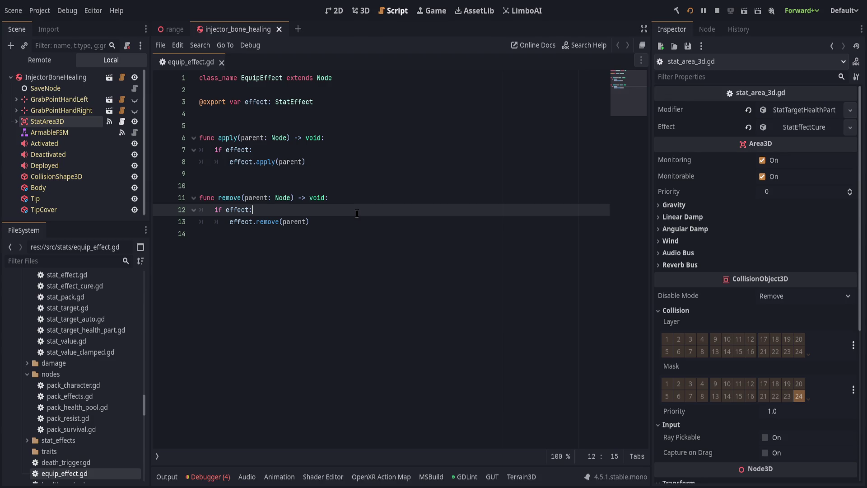
pyautogui.click(377, 223)
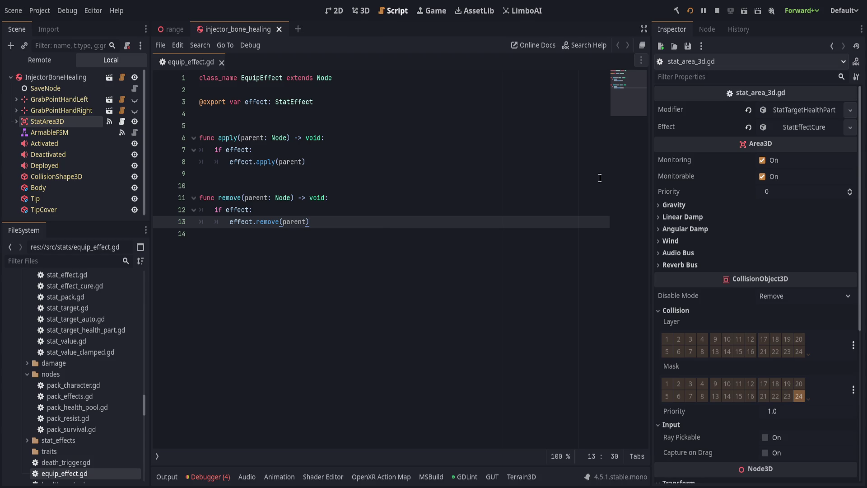
# Fold StatArea3D's Collision properties and expand the Input section in the Inspector.
pyautogui.click(675, 311)
pyautogui.click(677, 323)
pyautogui.click(663, 323)
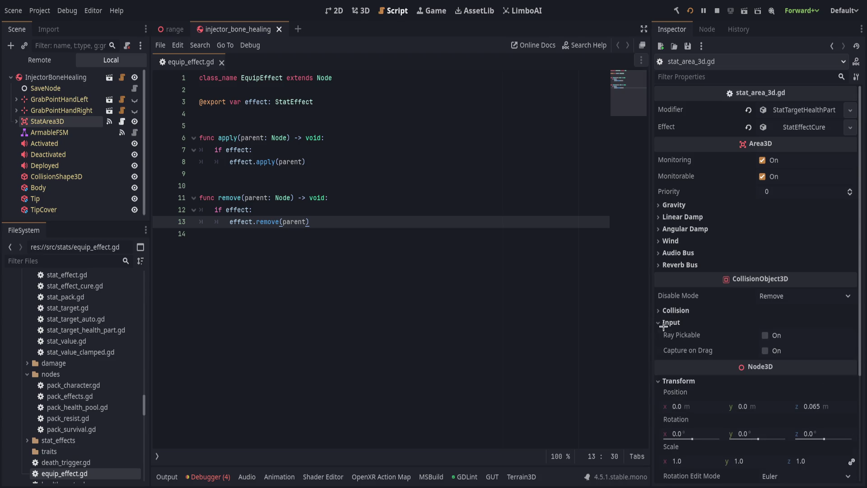